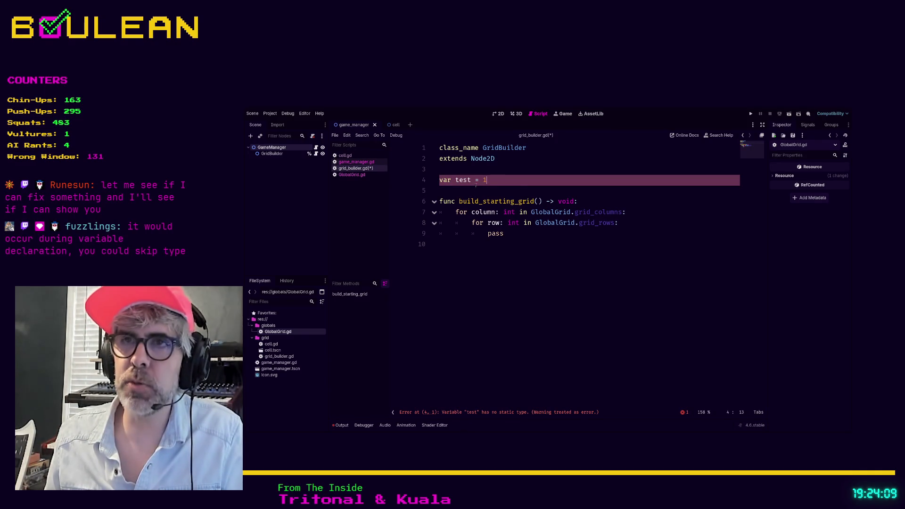
# Try the line 4 test variable as var test := 1, then = 1, then : int = 1.
pyautogui.write(':')
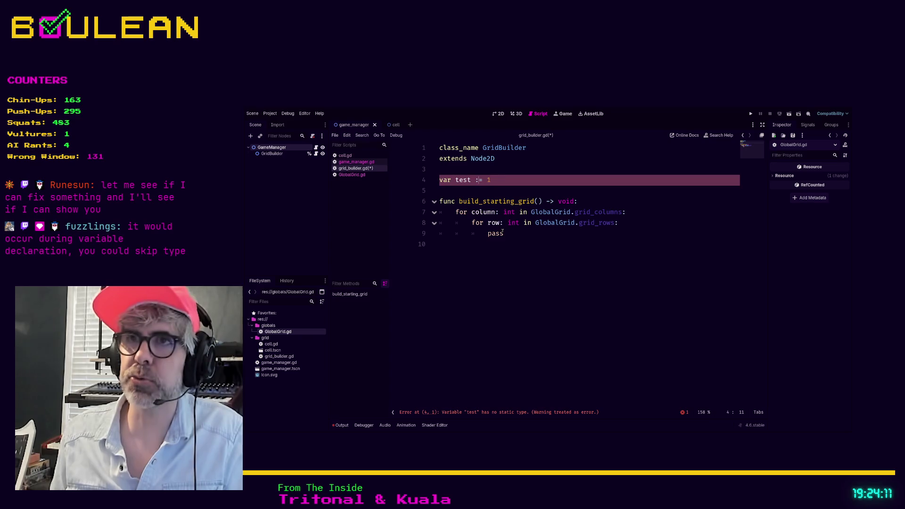
pyautogui.press('Down')
pyautogui.press('Up')
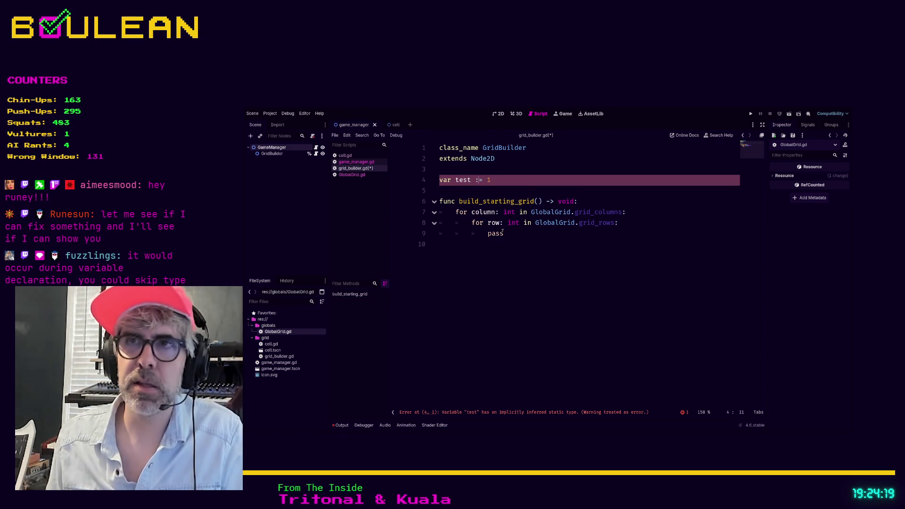
pyautogui.press('BackSpace')
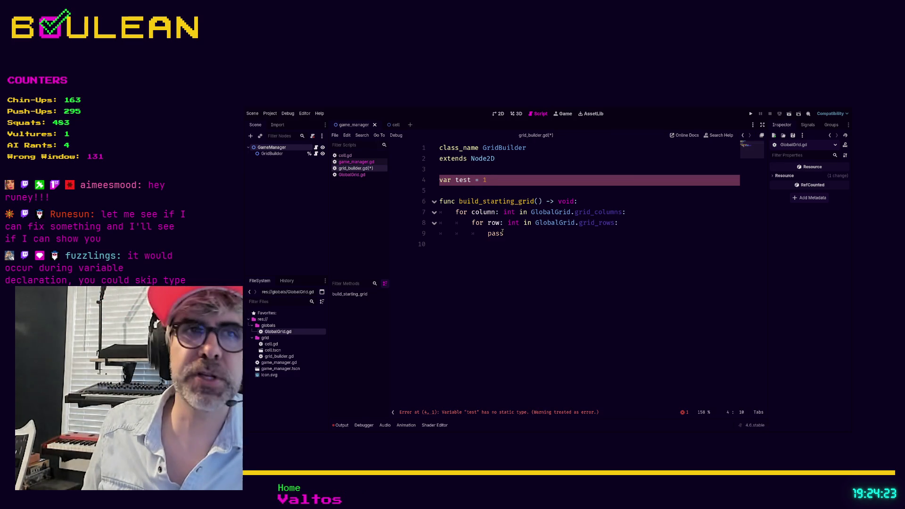
pyautogui.press('End')
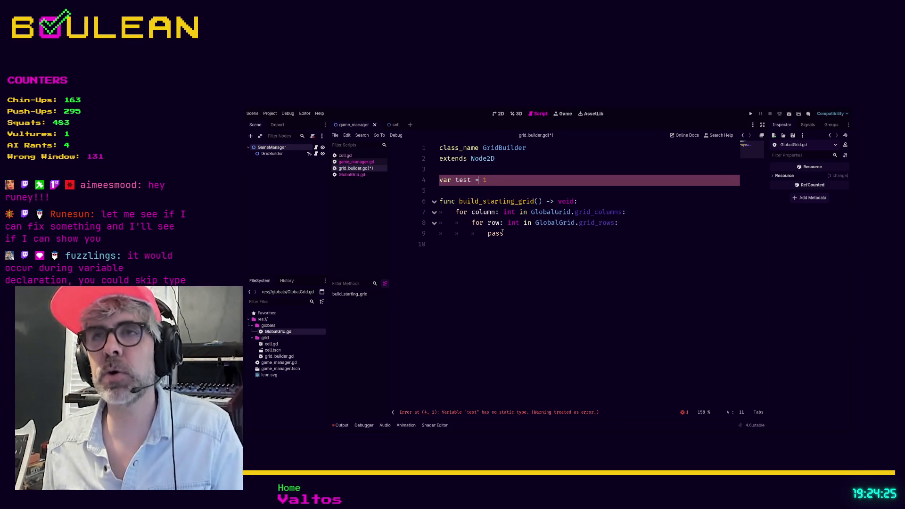
pyautogui.press('Left')
pyautogui.write(': int')
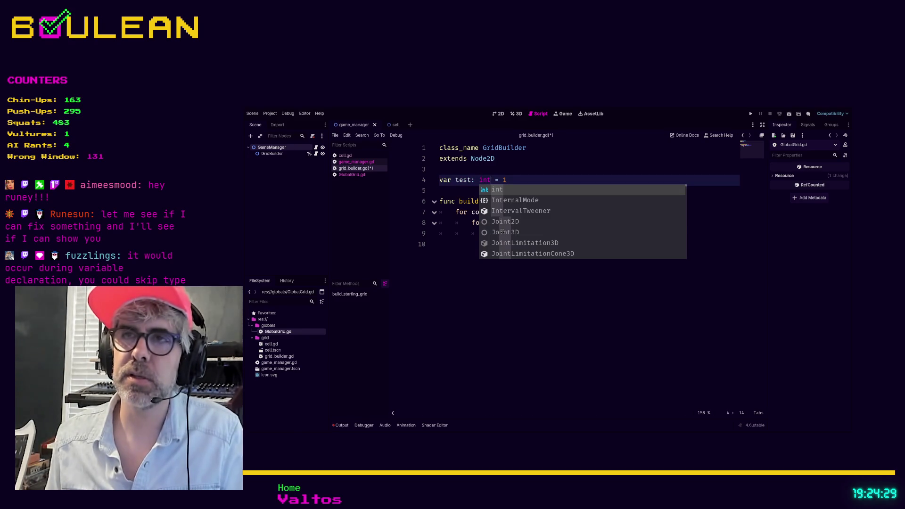
# Switch test back to := 1, then select and delete the whole declaration line.
pyautogui.press('BackSpace')
pyautogui.press('BackSpace')
pyautogui.press('BackSpace')
pyautogui.press('BackSpace')
pyautogui.write(':')
pyautogui.press('Down')
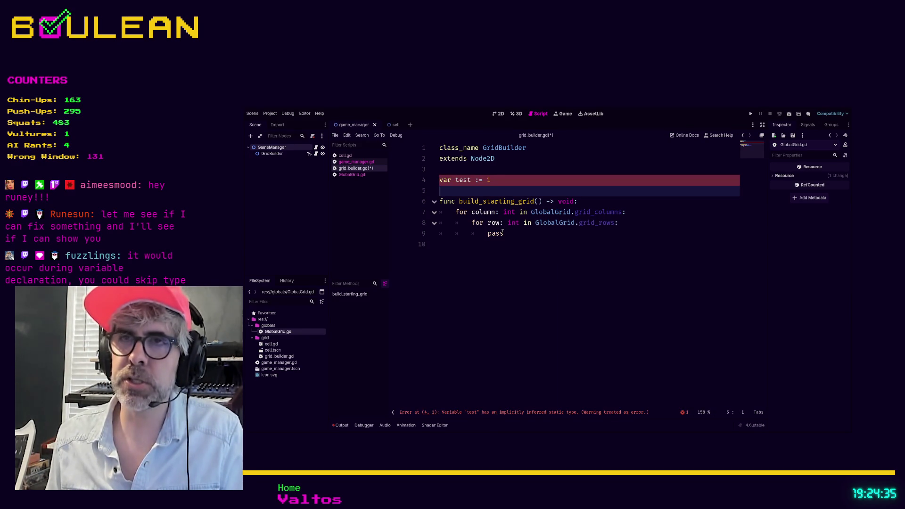
pyautogui.press('Up')
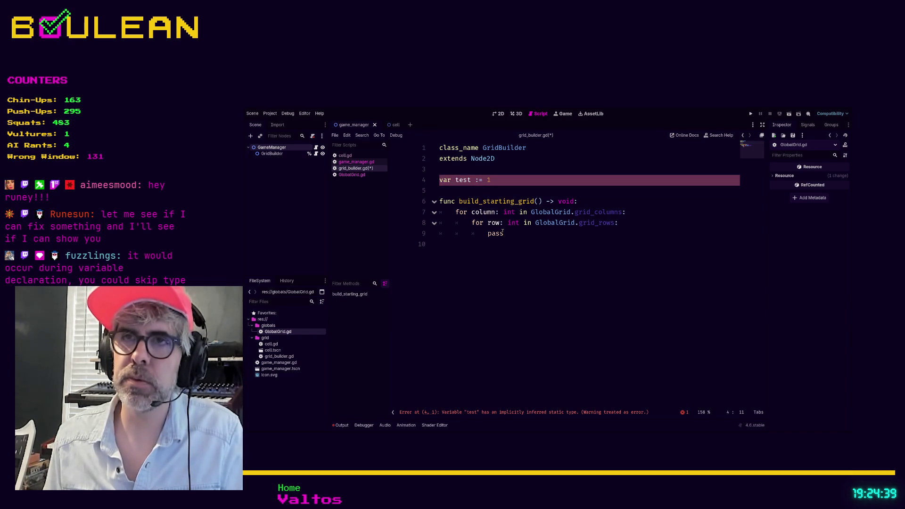
pyautogui.press('End')
pyautogui.hotkey('shift', 'Home')
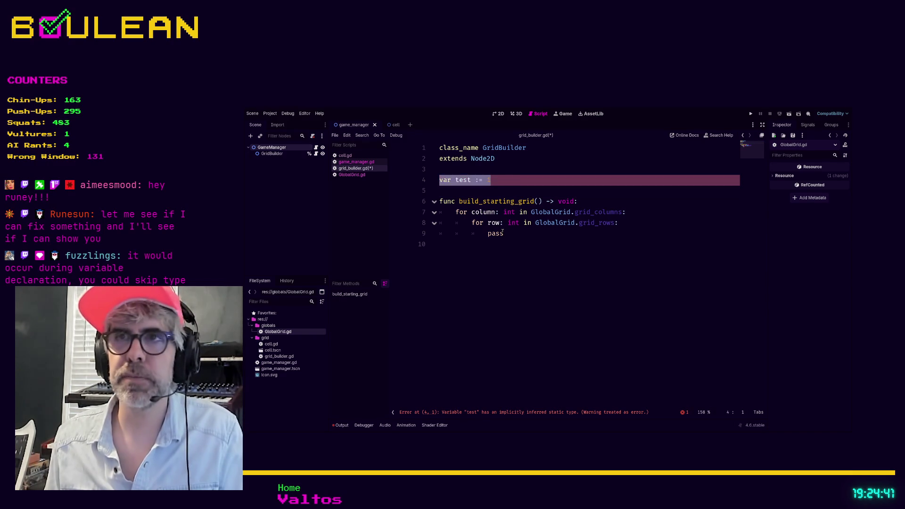
pyautogui.press('BackSpace')
pyautogui.press('BackSpace')
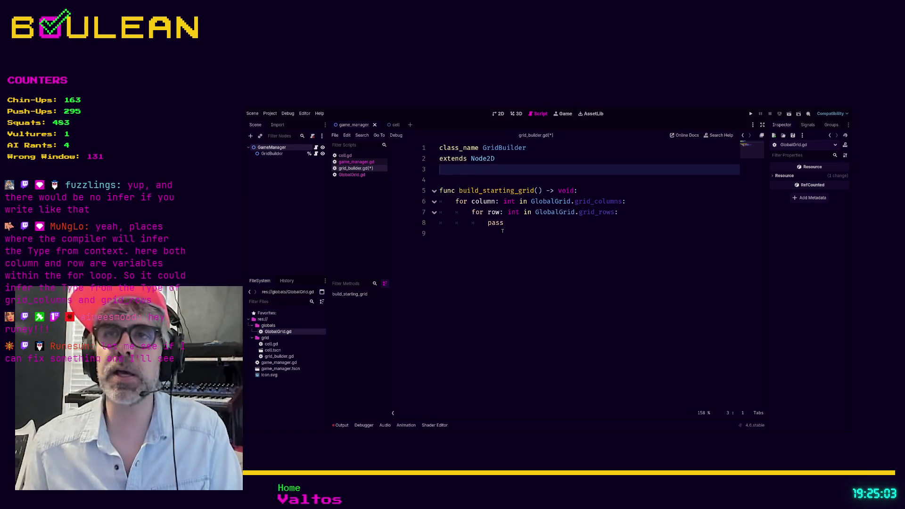
pyautogui.press('Return')
pyautogui.write('_')
# Type a trial declaration var test_array: Array[int] = [] on line 4.
pyautogui.press('BackSpace')
pyautogui.press('BackSpace')
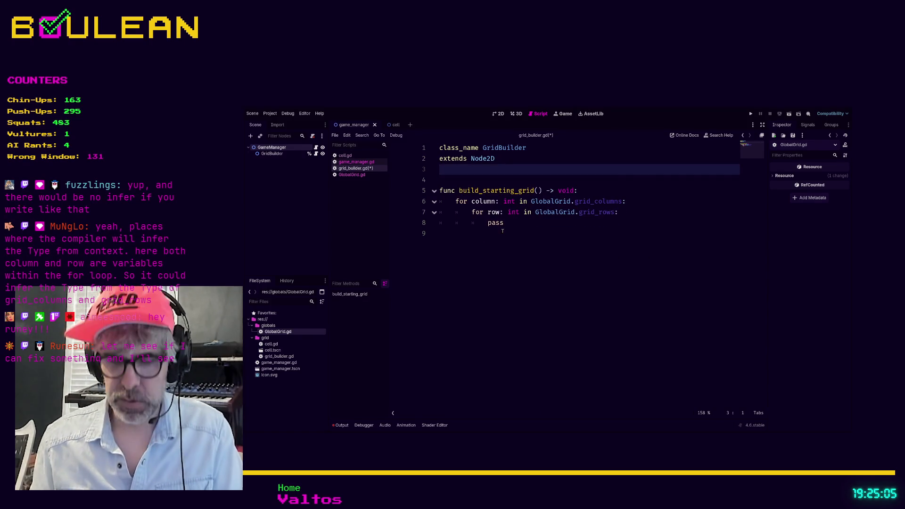
pyautogui.press('Return')
pyautogui.write('VAR')
pyautogui.press('BackSpace')
pyautogui.press('BackSpace')
pyautogui.press('BackSpace')
pyautogui.write('var test_array')
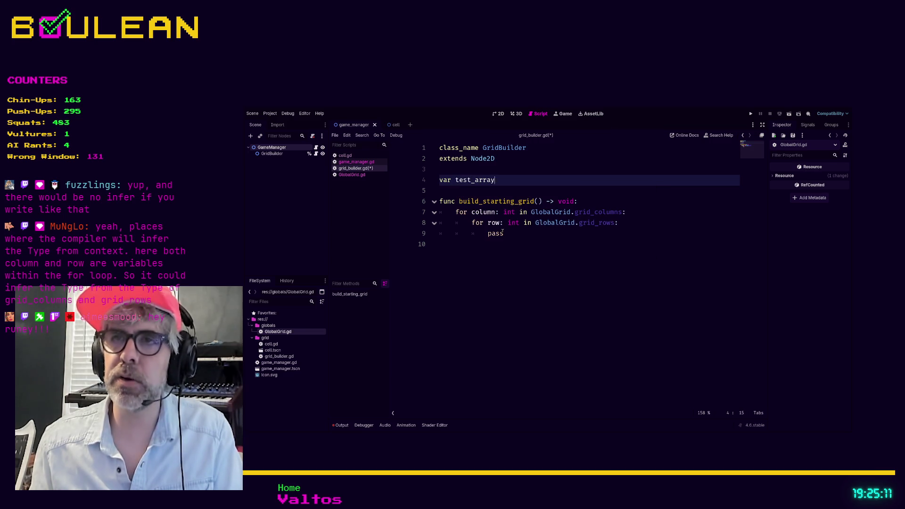
pyautogui.write('[] ')
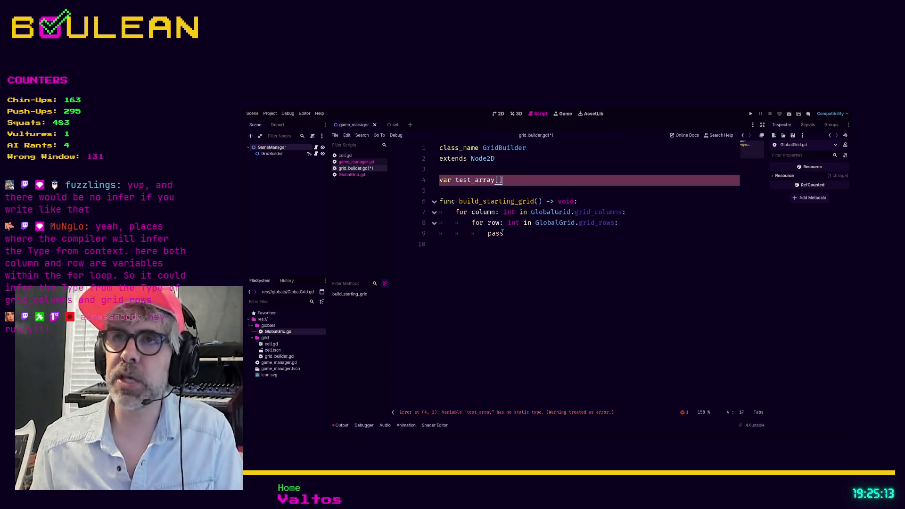
pyautogui.write('=')
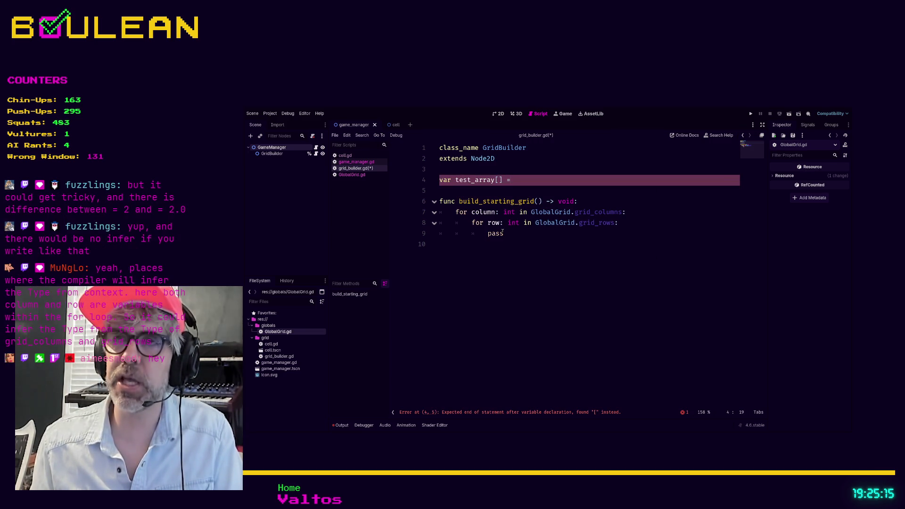
pyautogui.press('BackSpace')
pyautogui.press('BackSpace')
pyautogui.press('BackSpace')
pyautogui.write(': Array = ')
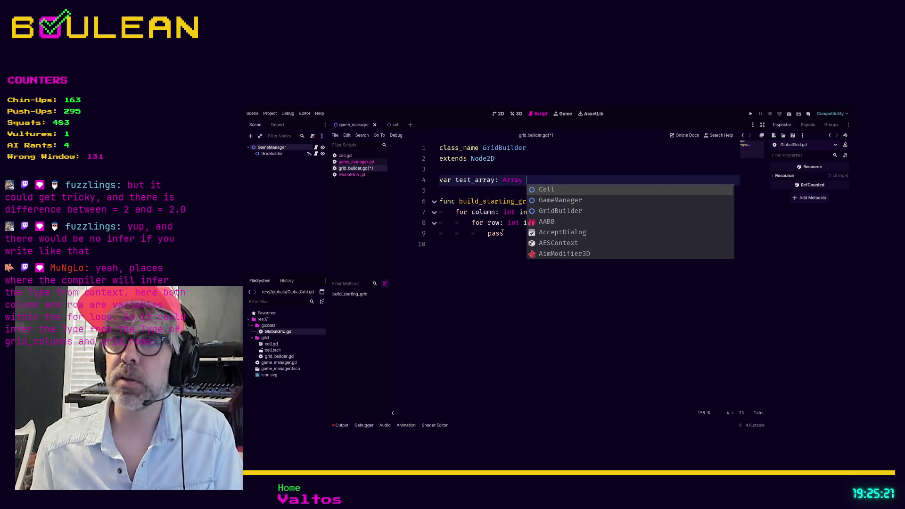
pyautogui.write('[')
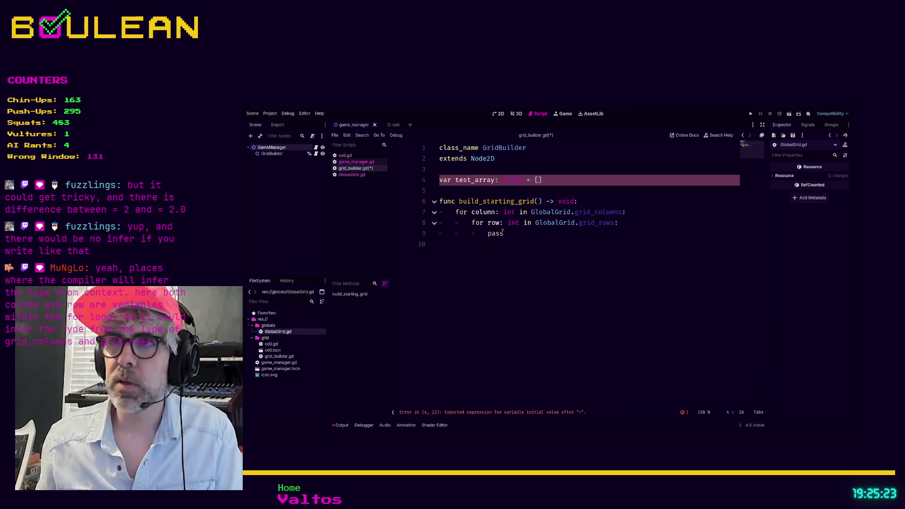
pyautogui.press('Left')
pyautogui.write('[int')
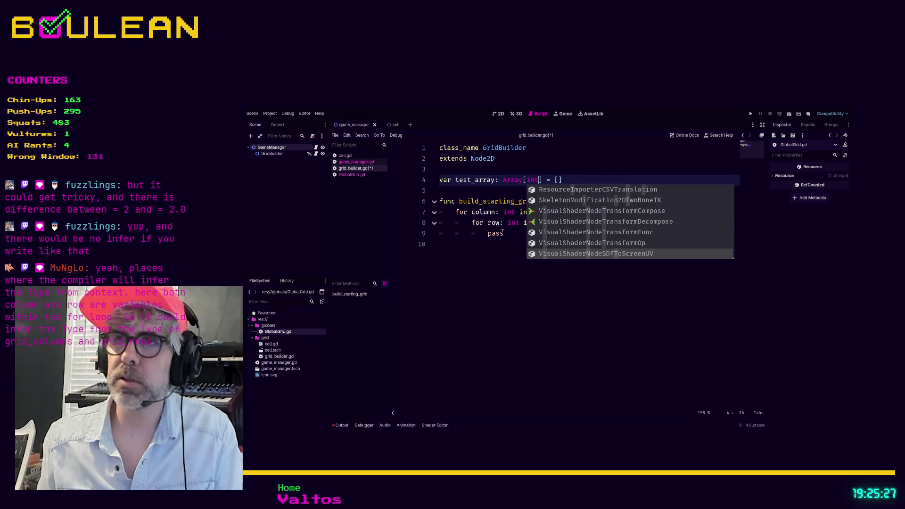
pyautogui.press('Escape')
# Delete the test_array line and save grid_builder.gd.
pyautogui.press('Up')
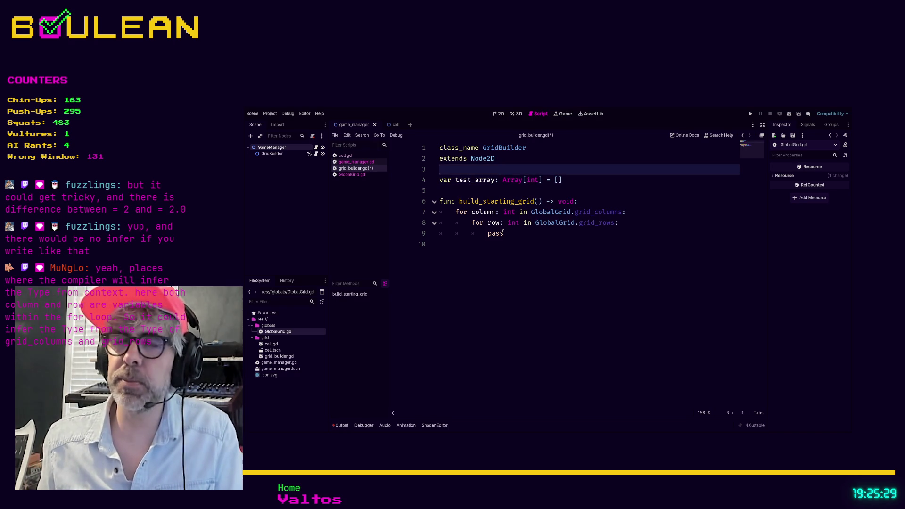
pyautogui.press('Down')
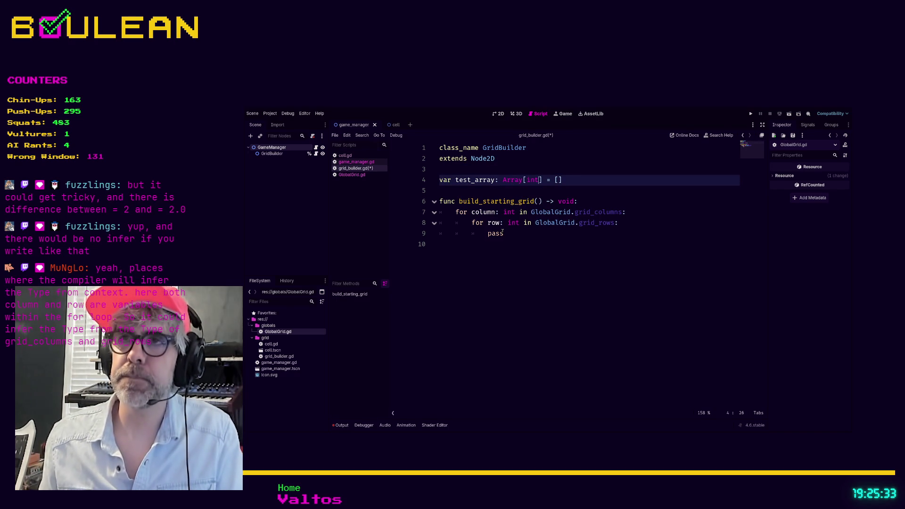
pyautogui.hotkey('shift', 'Home')
pyautogui.press('BackSpace')
pyautogui.press('BackSpace')
pyautogui.press('Down')
pyautogui.hotkey('ctrl', 's')
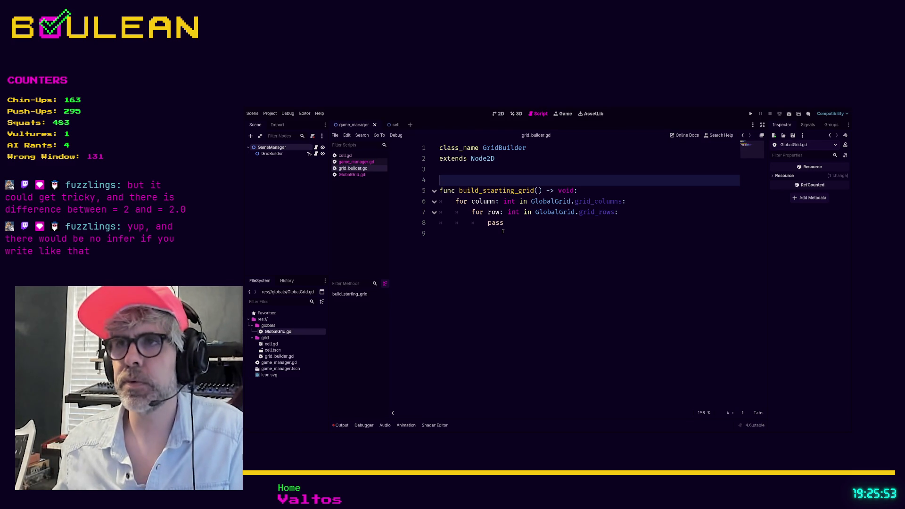
# Replace the loop's pass with var new_cell: Cell = Cell.new().
pyautogui.click(522, 225)
pyautogui.press('BackSpace')
pyautogui.press('BackSpace')
pyautogui.press('BackSpace')
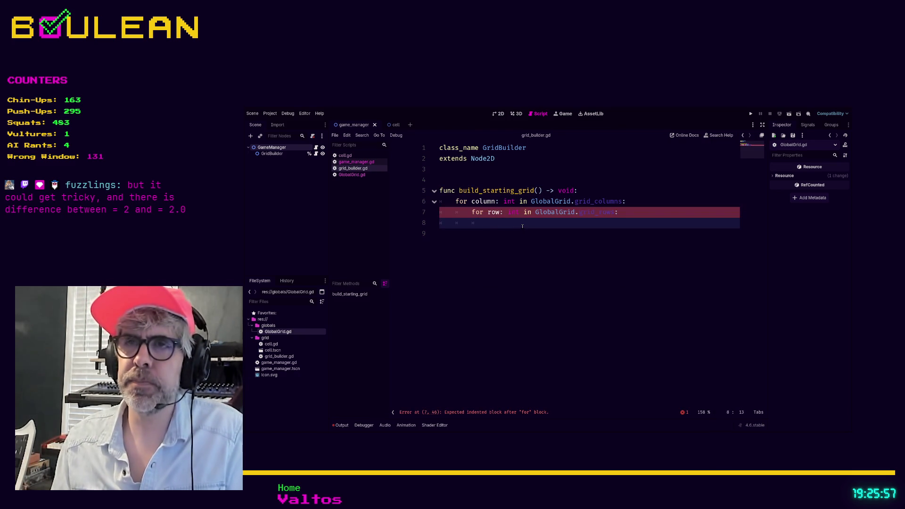
pyautogui.write('var')
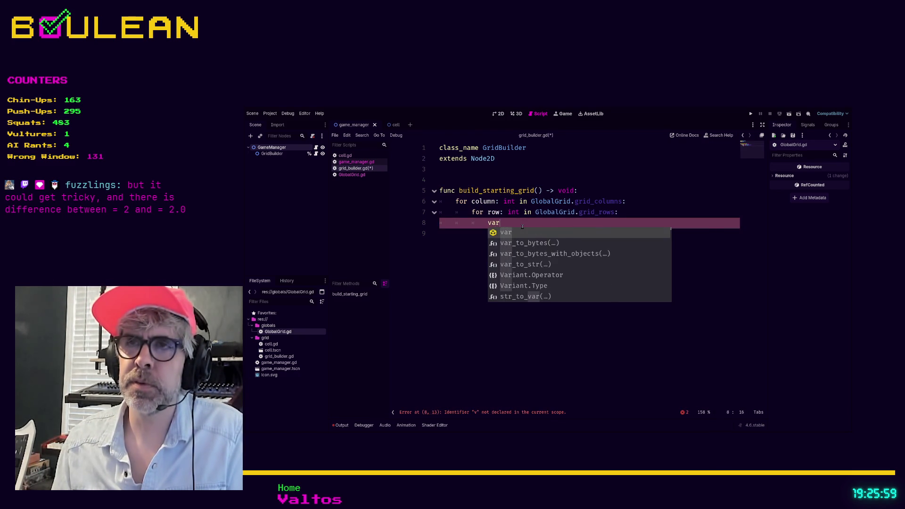
pyautogui.write(' new_cell: ')
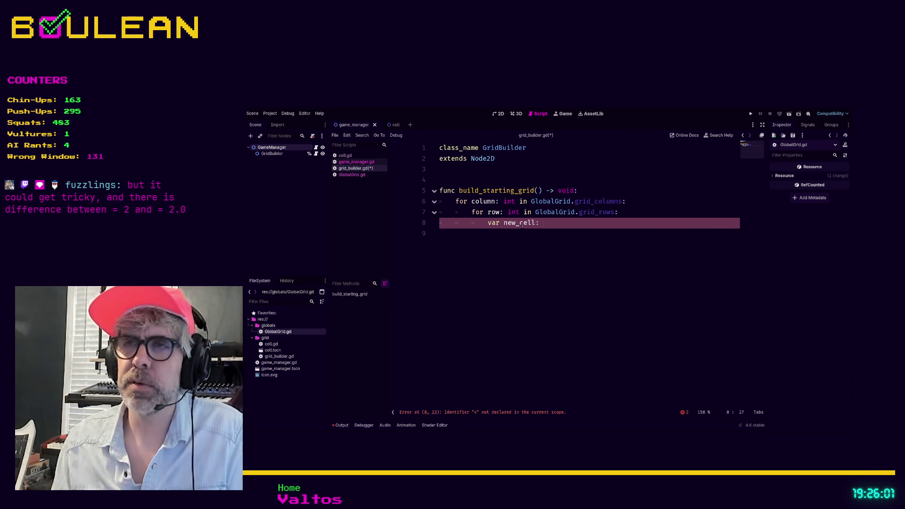
pyautogui.write('Cell = ')
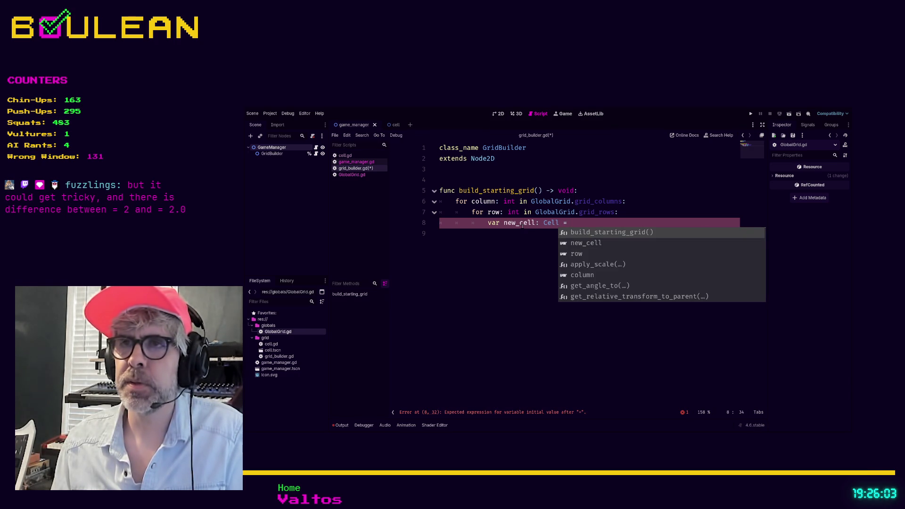
pyautogui.write('Cell.')
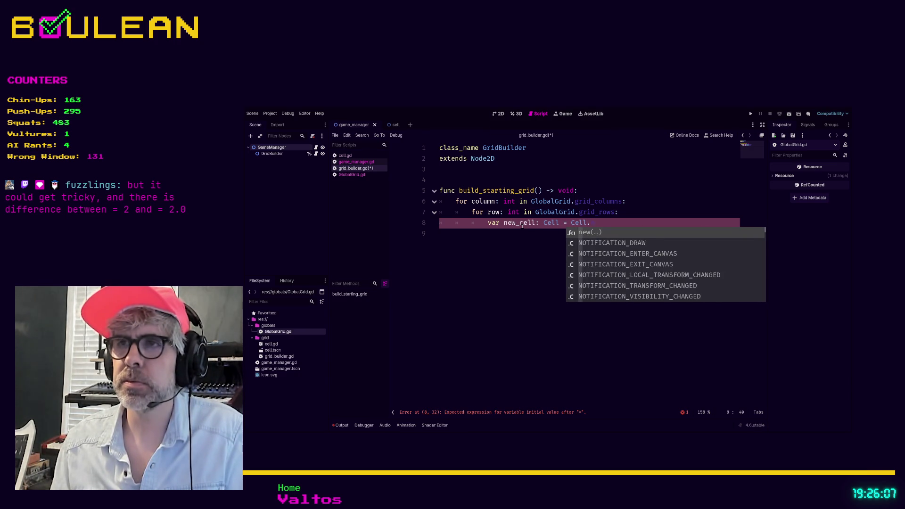
pyautogui.press('Return')
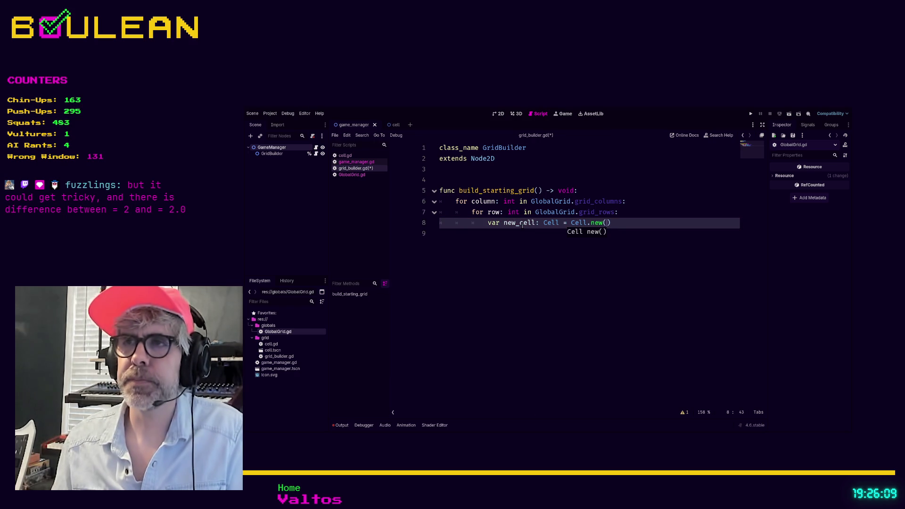
pyautogui.press('End')
# Add self.add_child(new_cell) on the next line inside the loop.
pyautogui.press('Return')
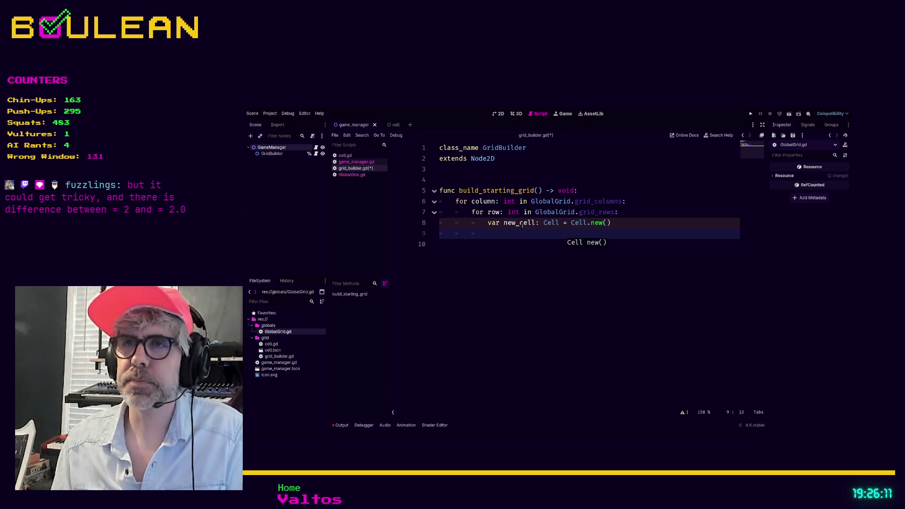
pyautogui.write('self.')
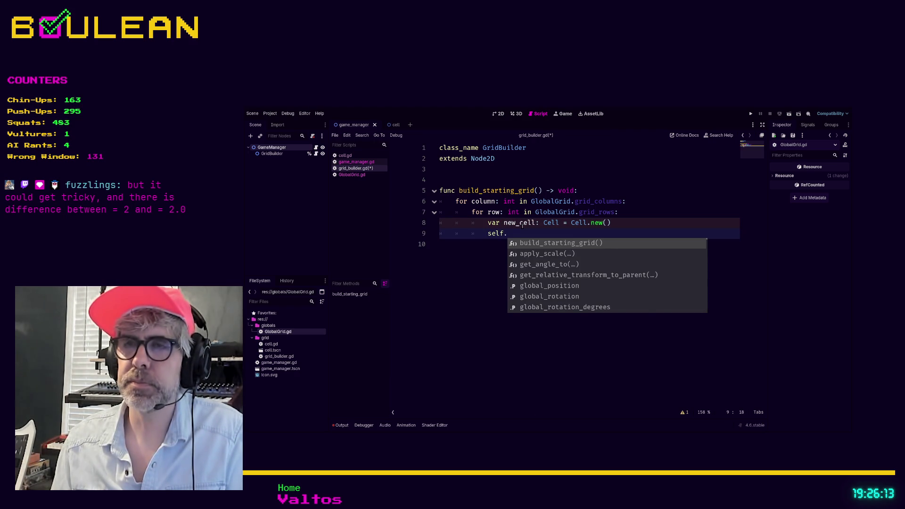
pyautogui.write('add')
pyautogui.press('Return')
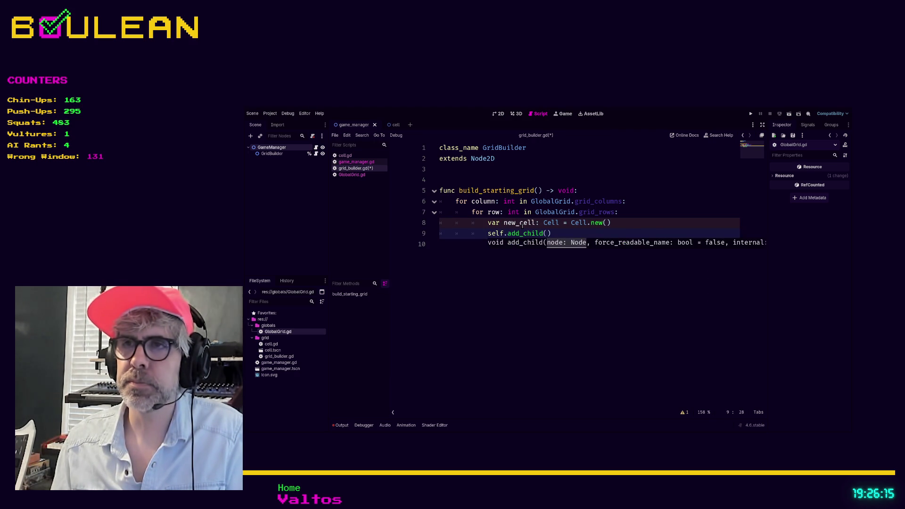
pyautogui.write('Ce')
pyautogui.press('BackSpace')
pyautogui.press('BackSpace')
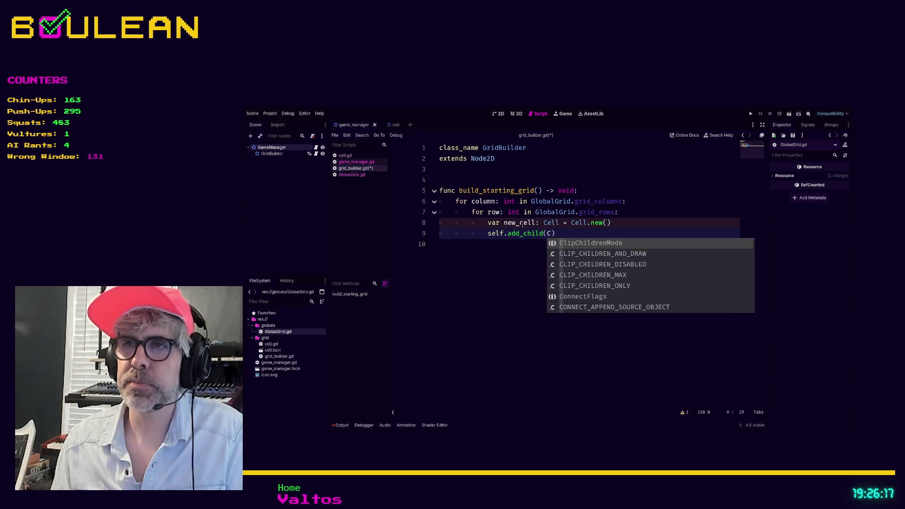
pyautogui.write('new')
pyautogui.press('Return')
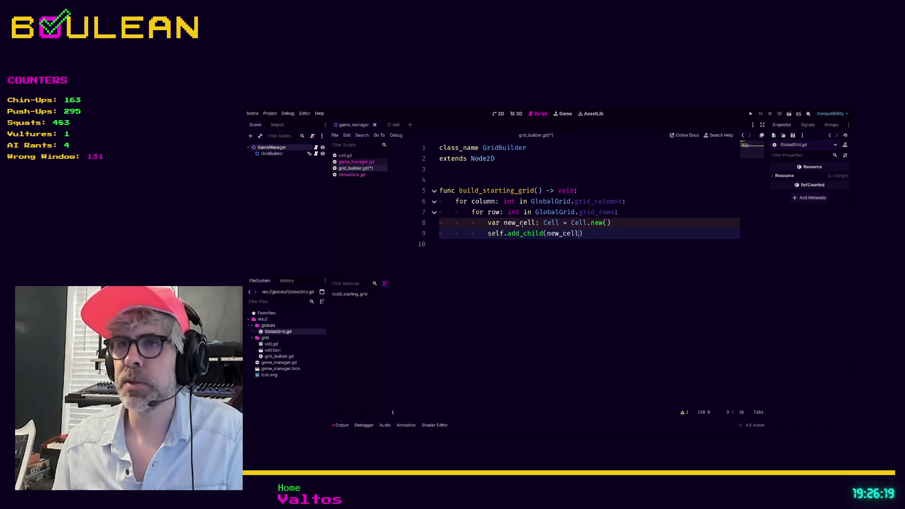
pyautogui.click(528, 255)
pyautogui.press('Left')
pyautogui.press('Left')
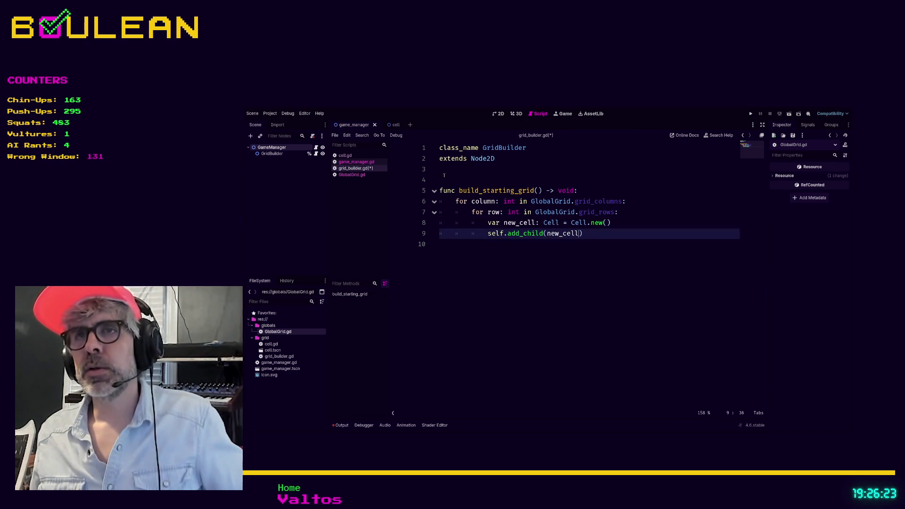
# Add var grid_cursor: Vector2i = Vector2i.ZERO on a new line above build_starting_grid.
pyautogui.press('Up')
pyautogui.press('Up')
pyautogui.press('Up')
pyautogui.press('Up')
pyautogui.press('Return')
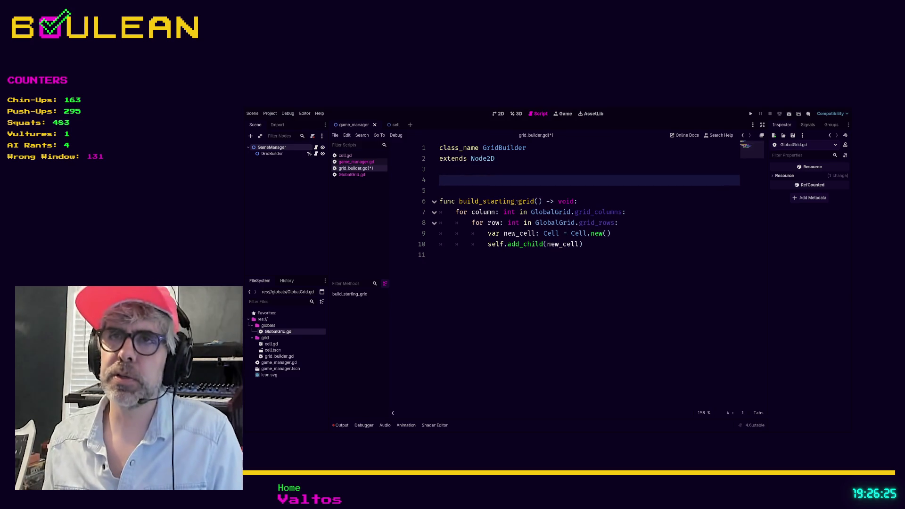
pyautogui.write('var grid_')
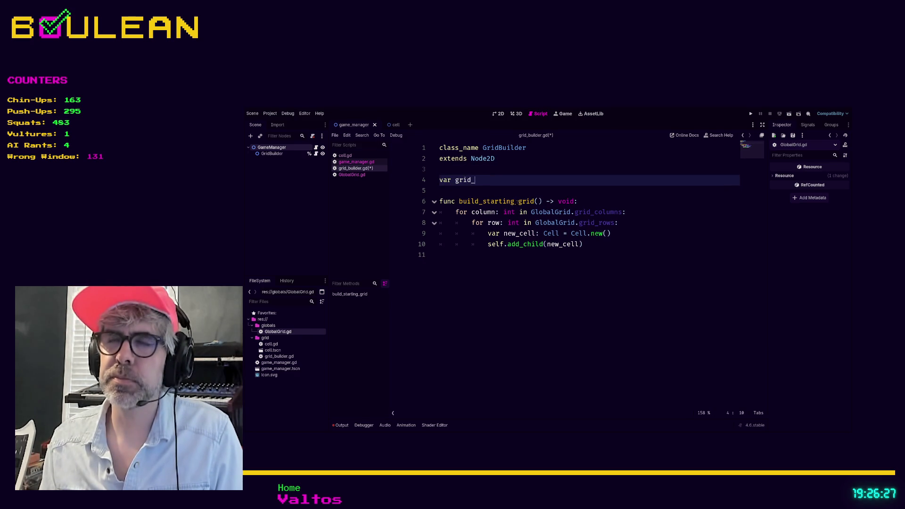
pyautogui.write('cursor')
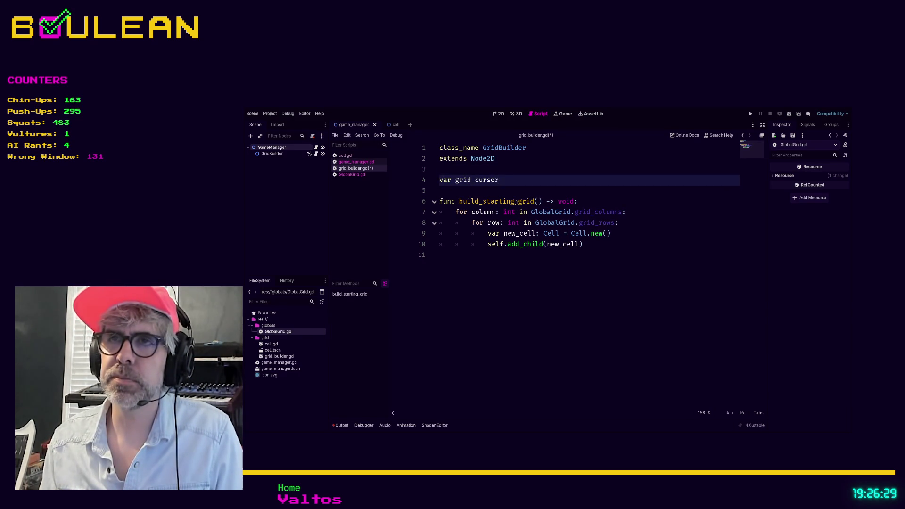
pyautogui.write(': Vector2i')
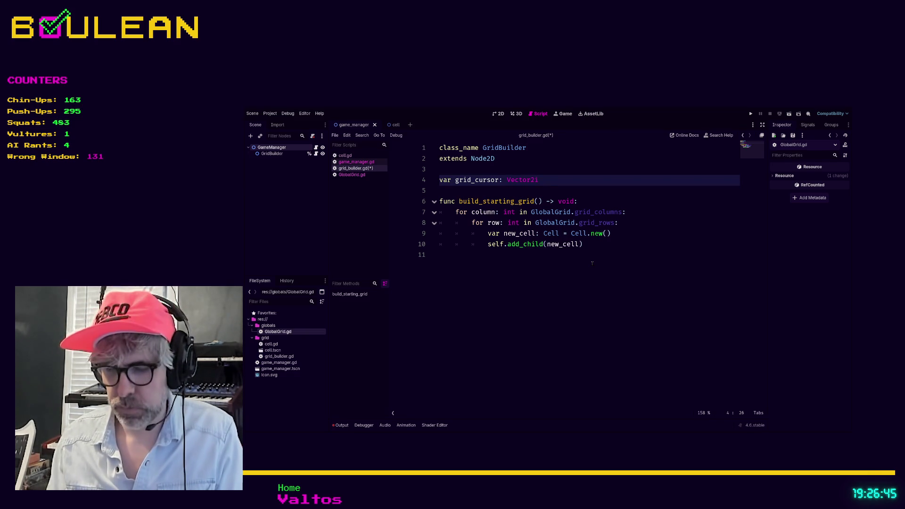
pyautogui.write(' = Vecto')
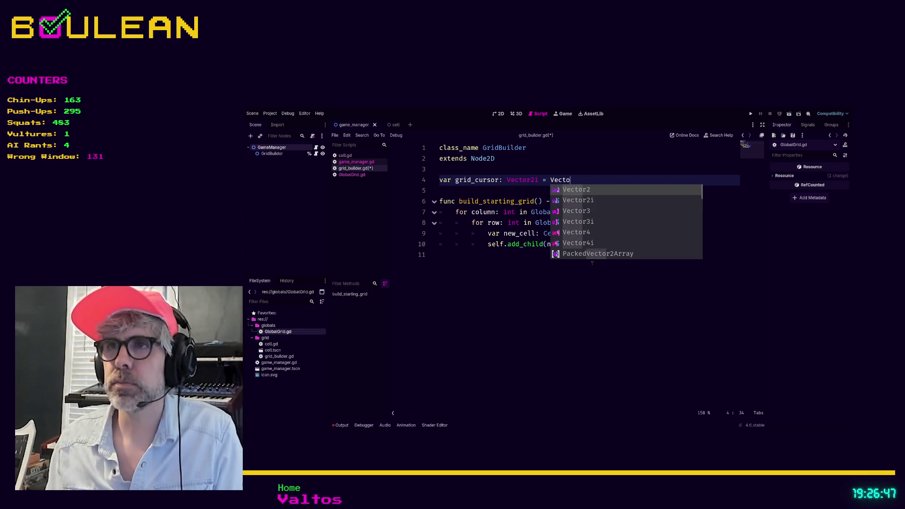
pyautogui.write('r2')
pyautogui.press('Escape')
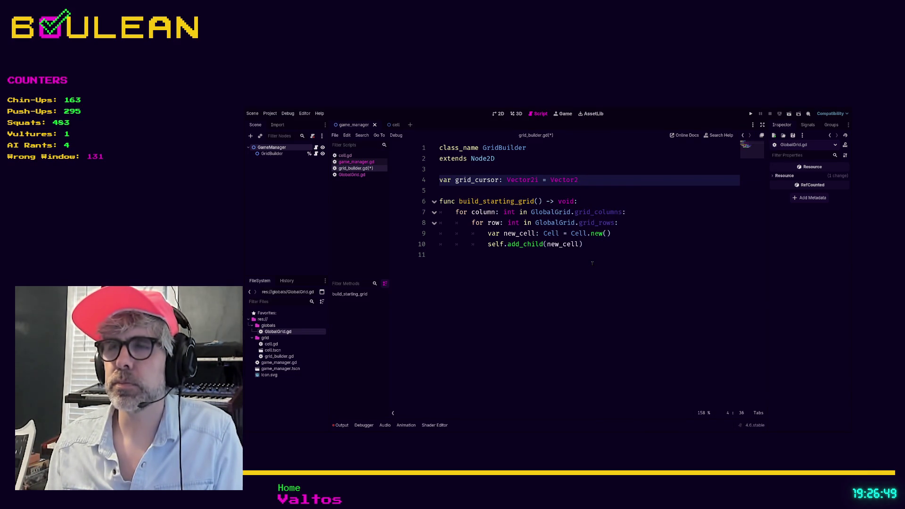
pyautogui.write('i.Ze')
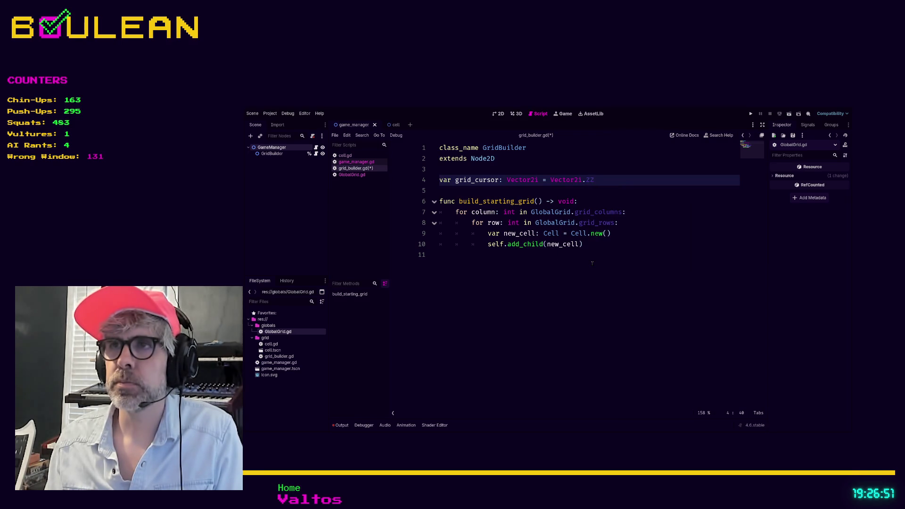
pyautogui.press('Return')
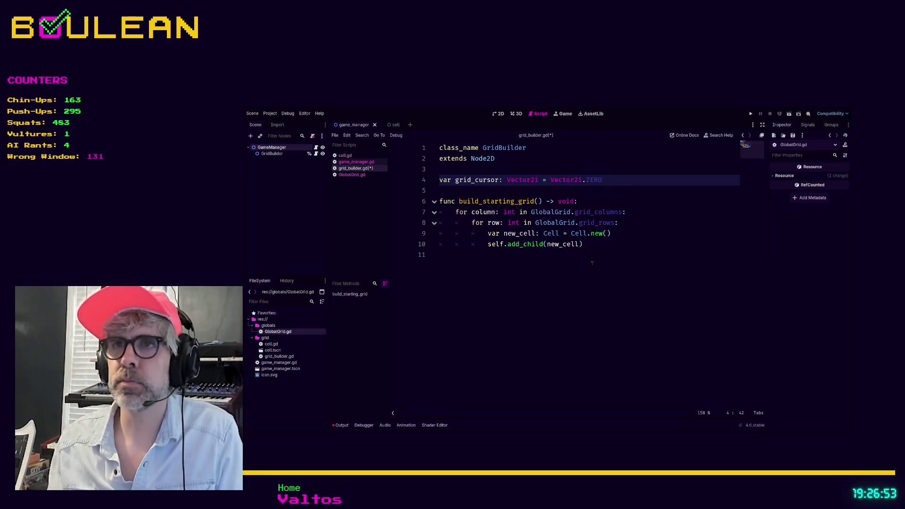
pyautogui.click(592, 263)
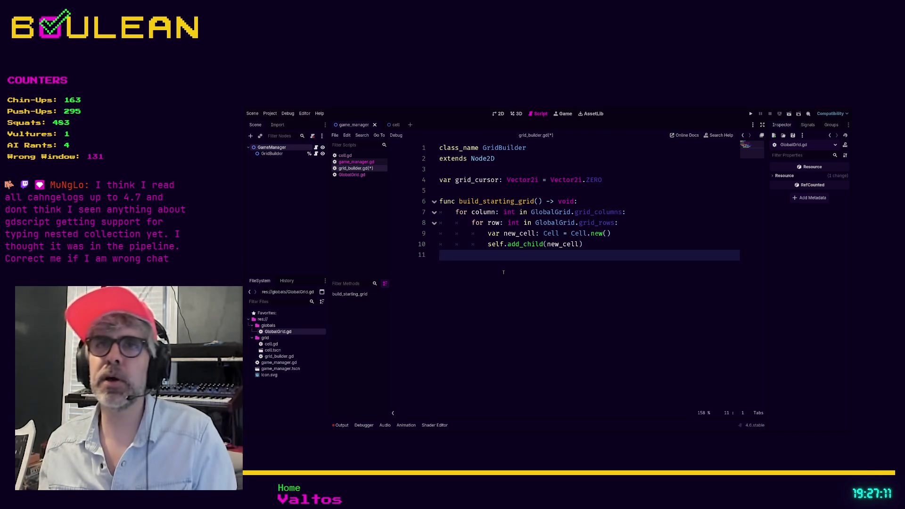
# Add var grid_padding_px: int = 4 to GlobalGrid.gd and save all scripts.
pyautogui.click(358, 175)
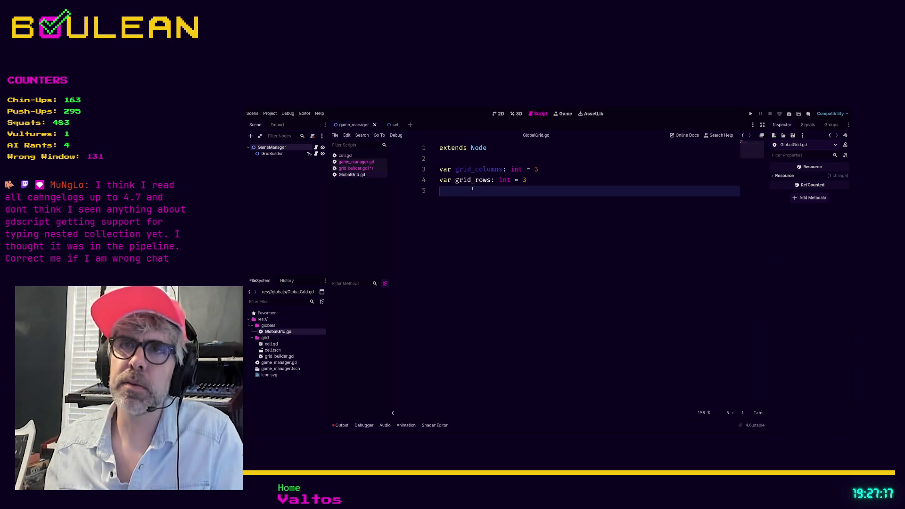
pyautogui.write('var grid_padding_px: int')
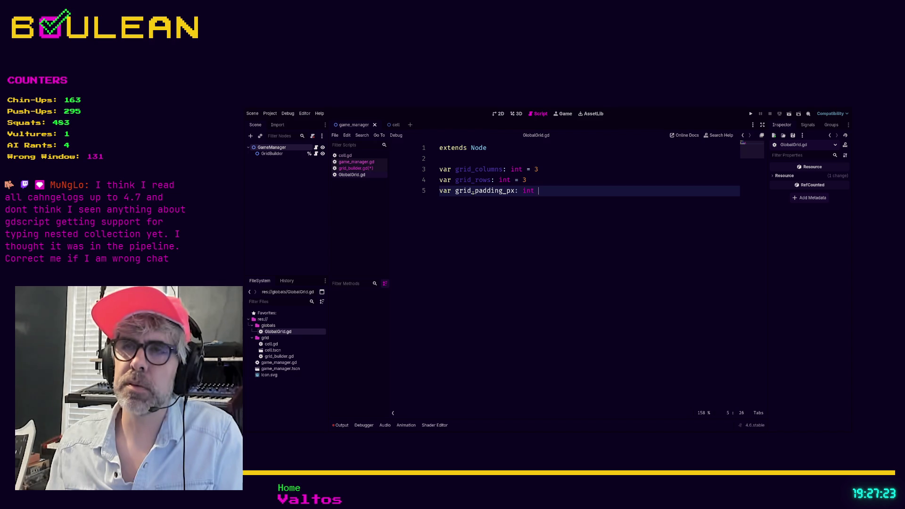
pyautogui.write('=4')
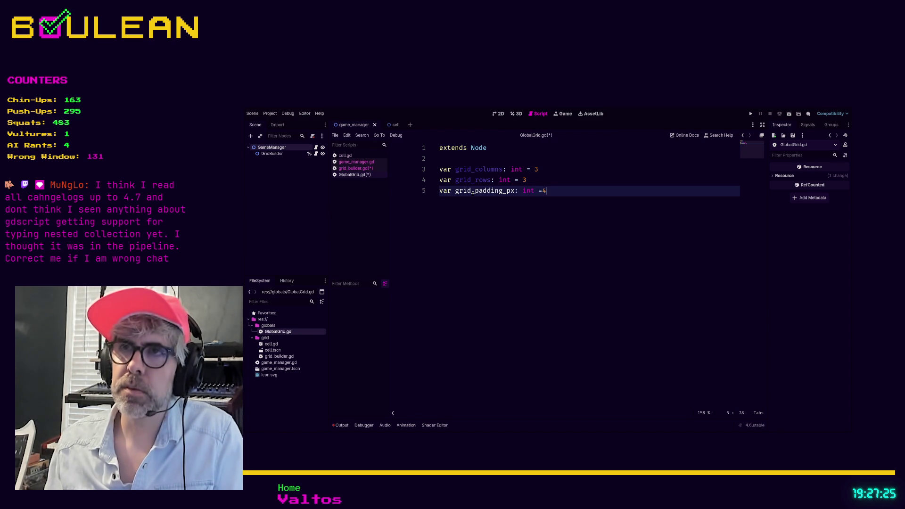
pyautogui.write(' 4')
pyautogui.hotkey('ctrl', 's')
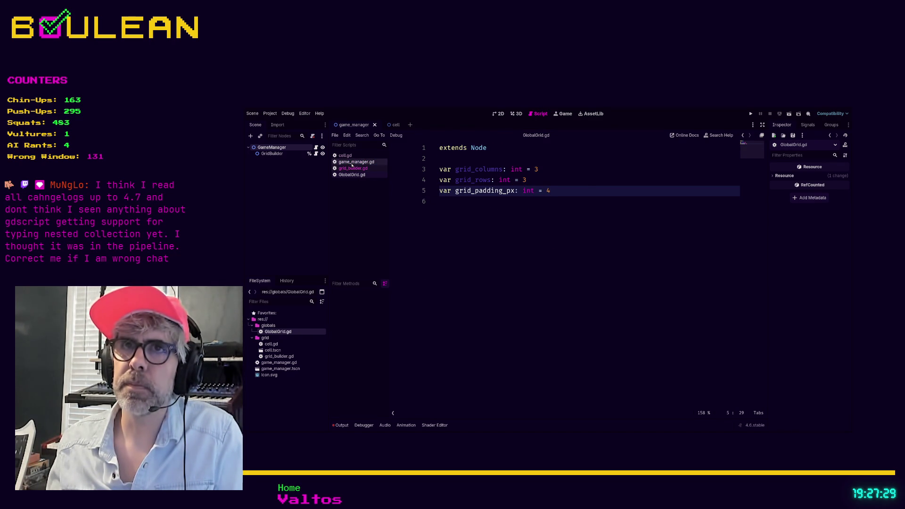
pyautogui.click(352, 162)
# In grid_builder.gd, add new_cell.global_position = grid_cursor inside the inner loop.
pyautogui.click(353, 168)
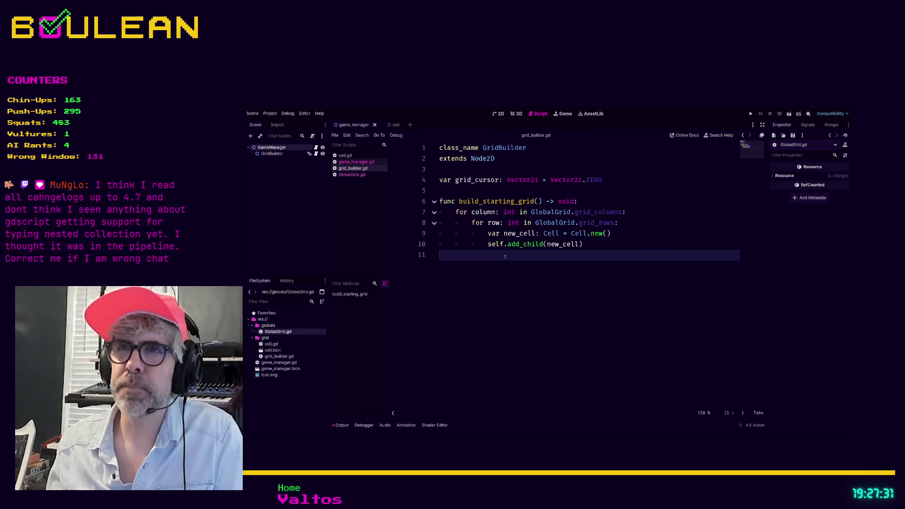
pyautogui.press('Tab')
pyautogui.press('Tab')
pyautogui.press('Tab')
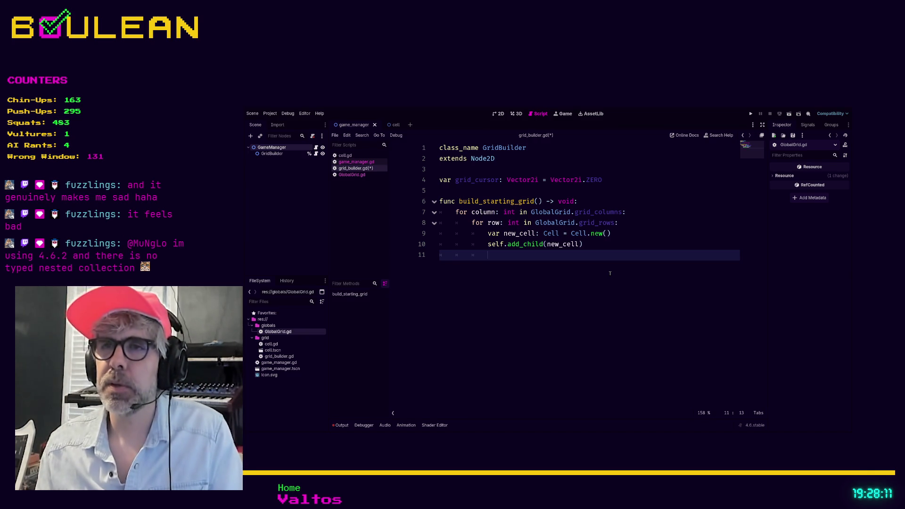
pyautogui.write('new_cel')
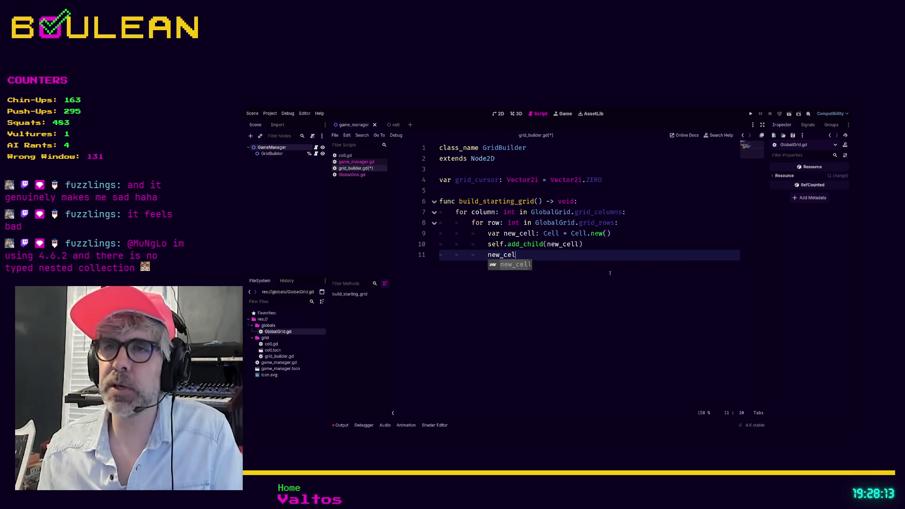
pyautogui.write('l.')
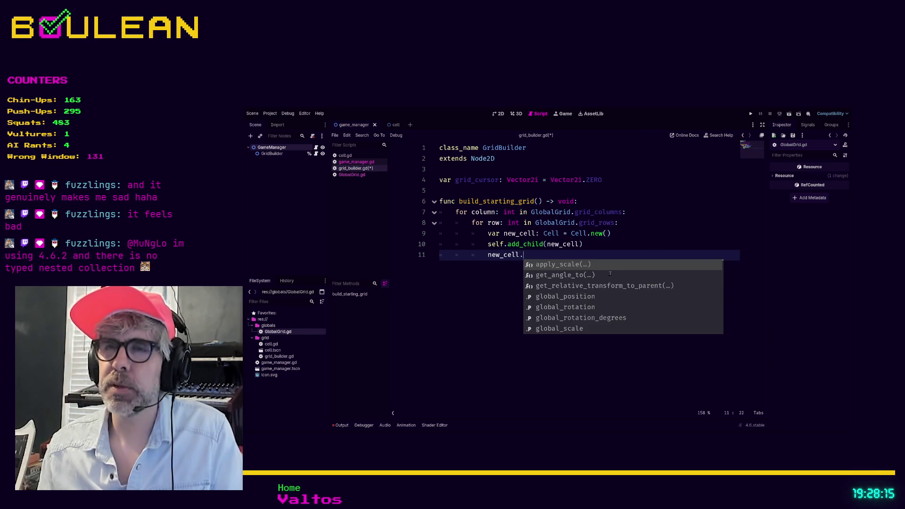
pyautogui.write(' global_positio')
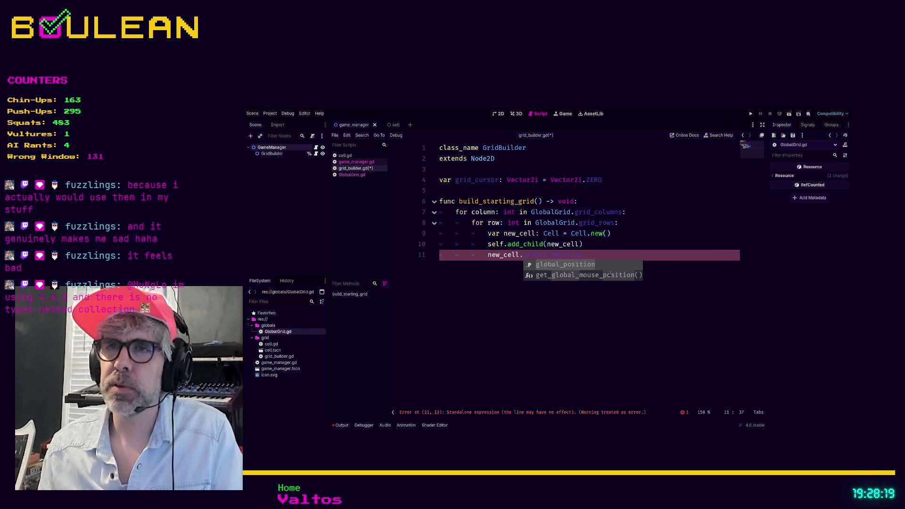
pyautogui.write('n = g')
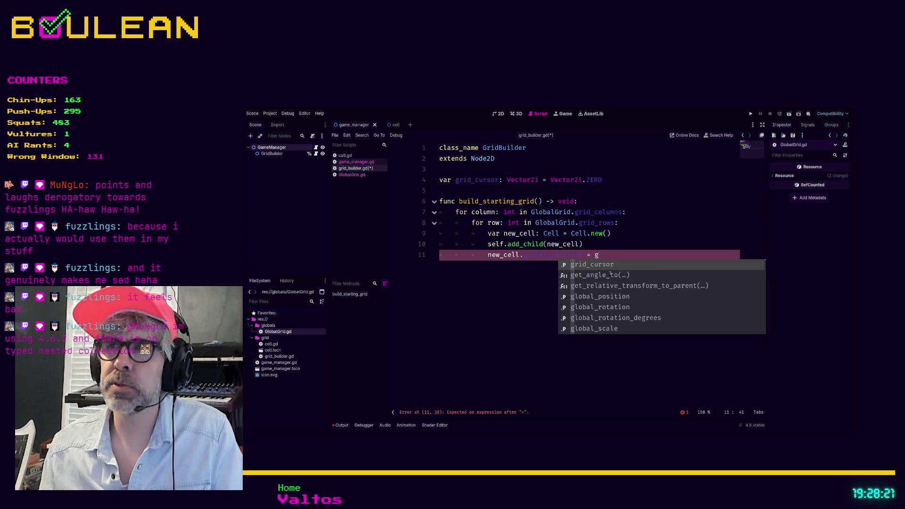
pyautogui.write('rid')
pyautogui.press('Return')
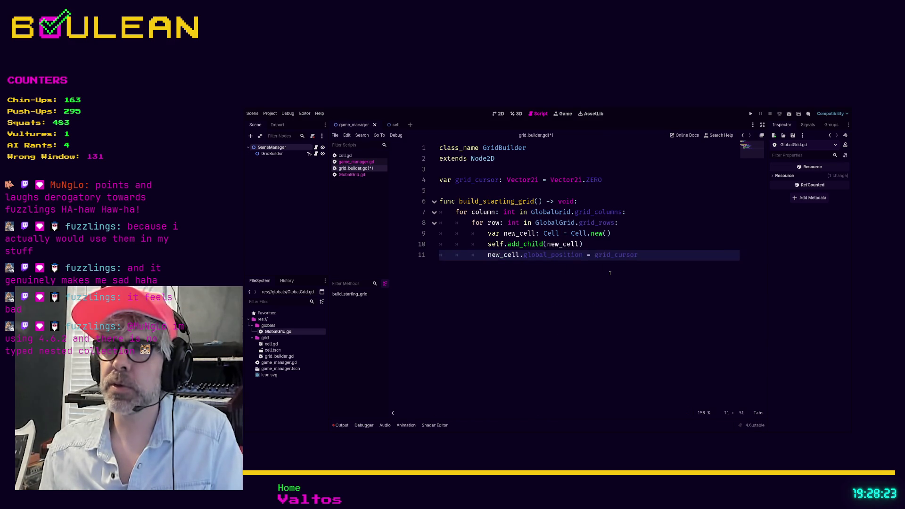
pyautogui.press('Return')
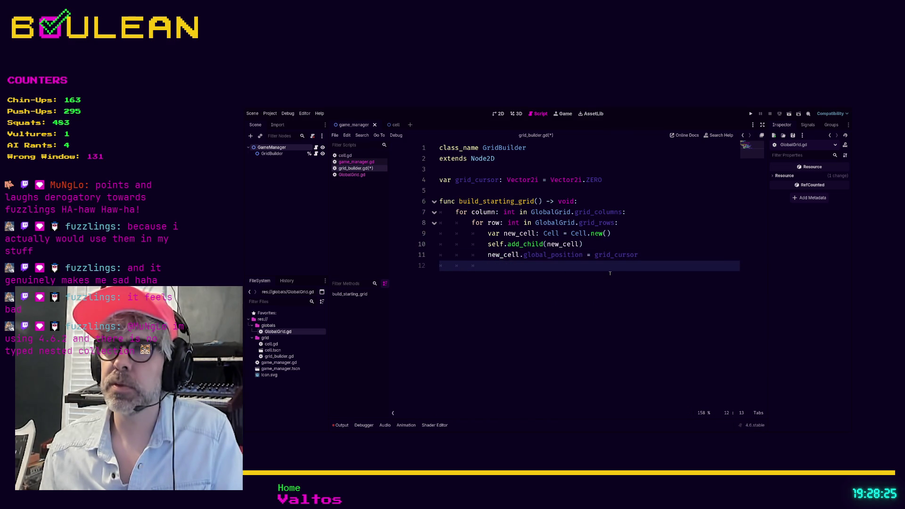
# Write grid_cursor.x += GlobalGrid.grid_padding_px + GlobalGrid. on line 12, then view GlobalGrid.gd.
pyautogui.write('grid_cursor.')
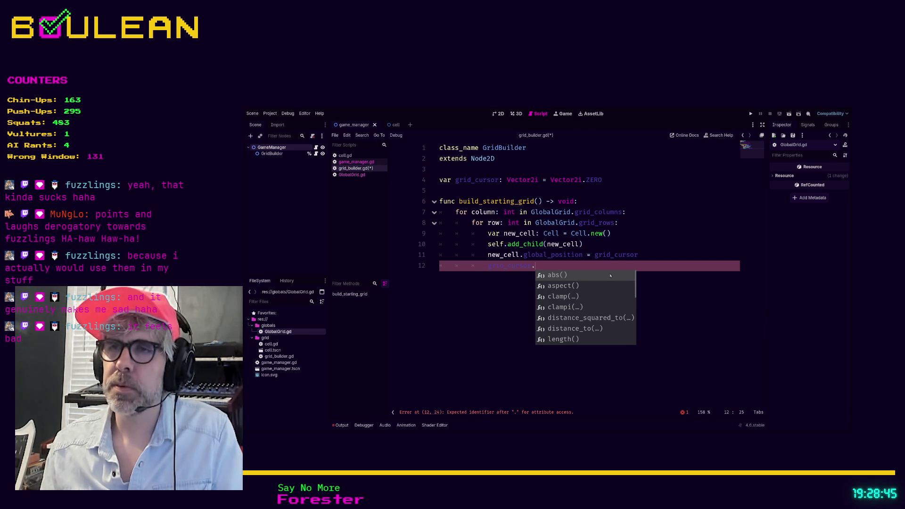
pyautogui.write('x')
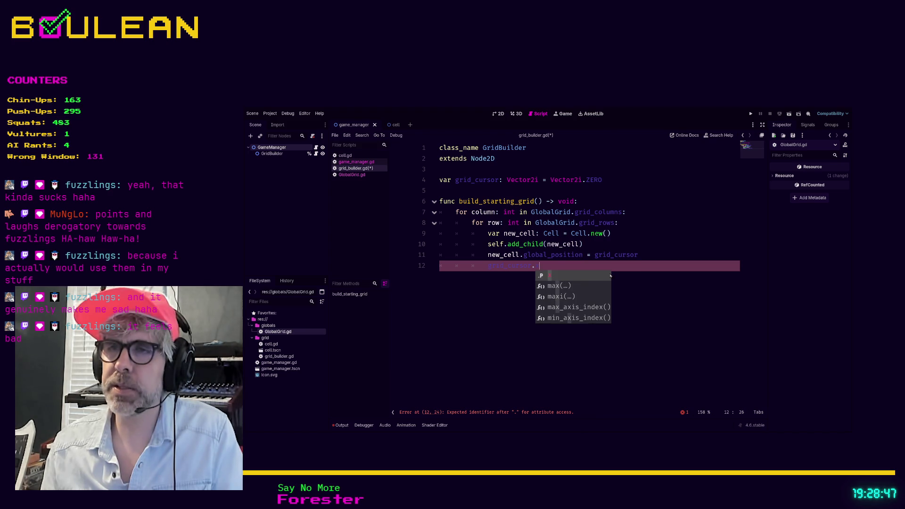
pyautogui.write(' += ')
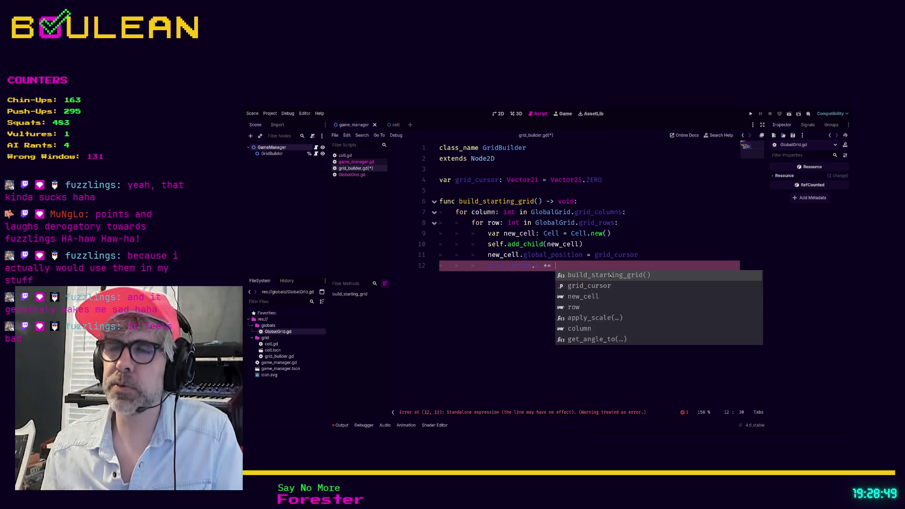
pyautogui.write('Gl')
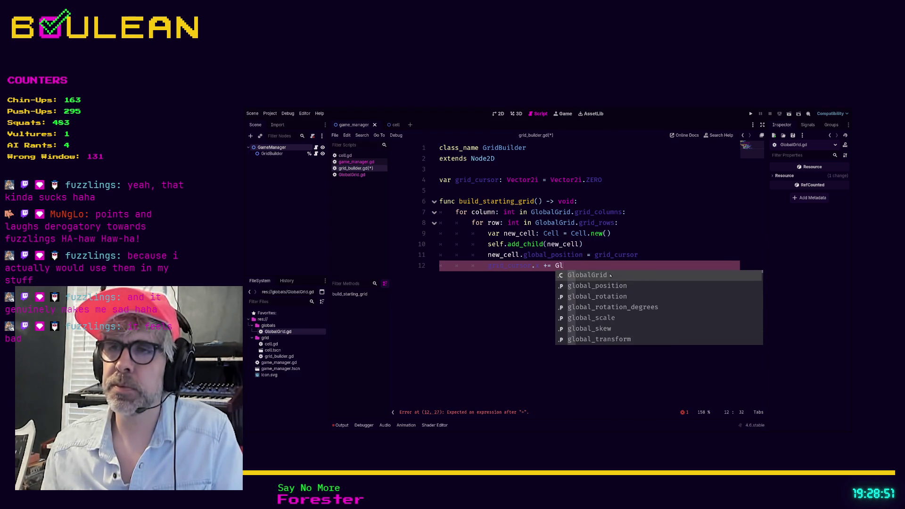
pyautogui.press('Return')
pyautogui.write('.')
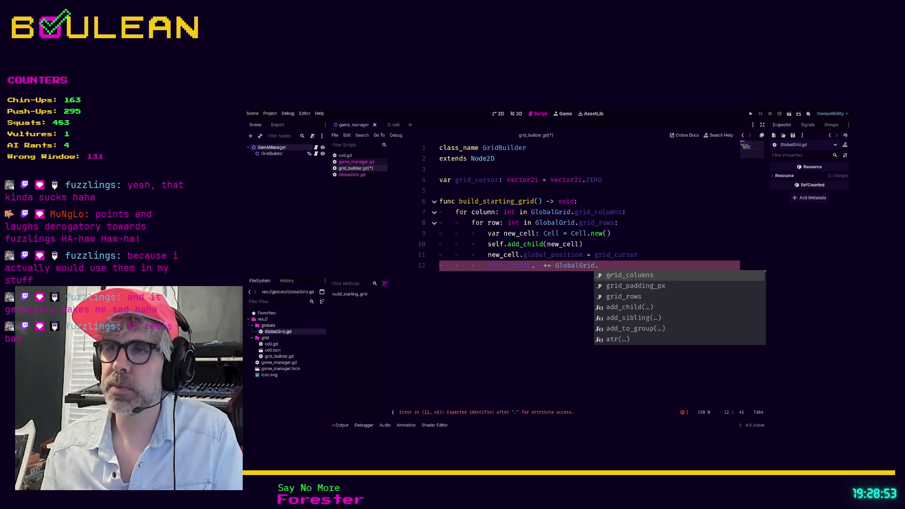
pyautogui.press('Down')
pyautogui.press('Return')
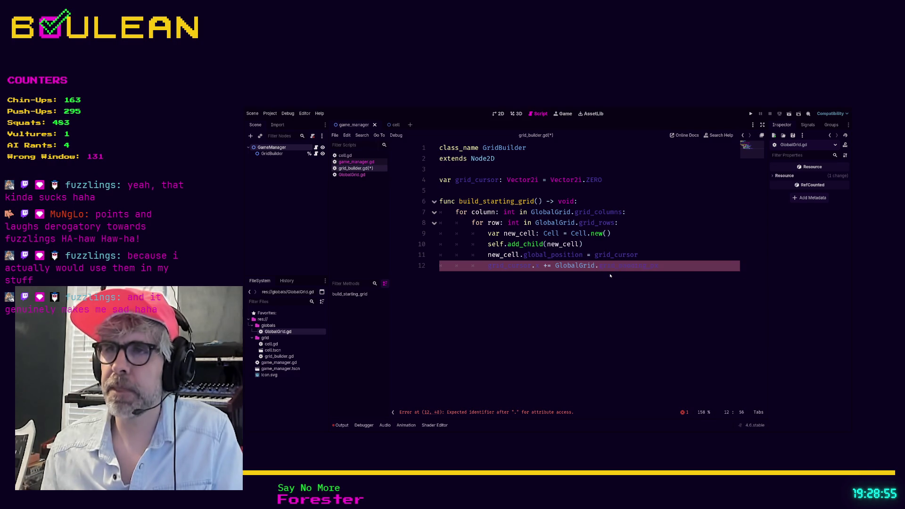
pyautogui.write(' + Gr')
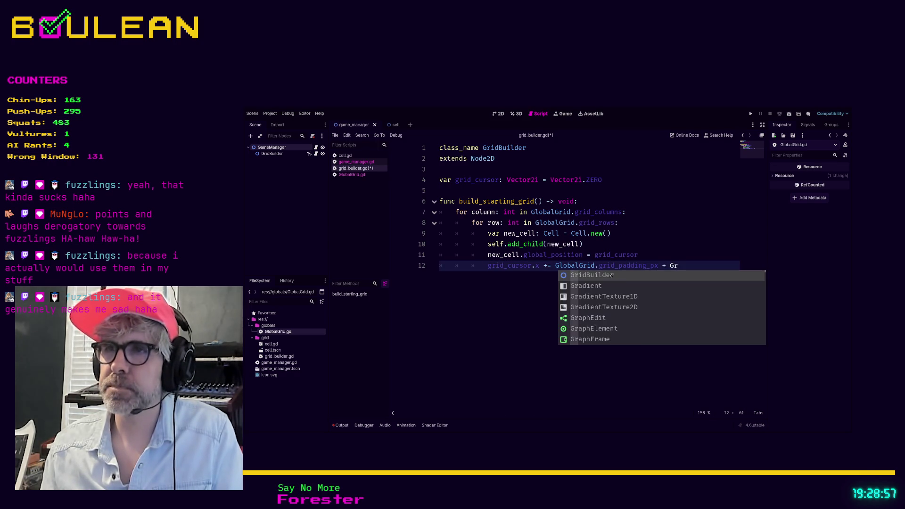
pyautogui.press('BackSpace')
pyautogui.write('lobalGrid.')
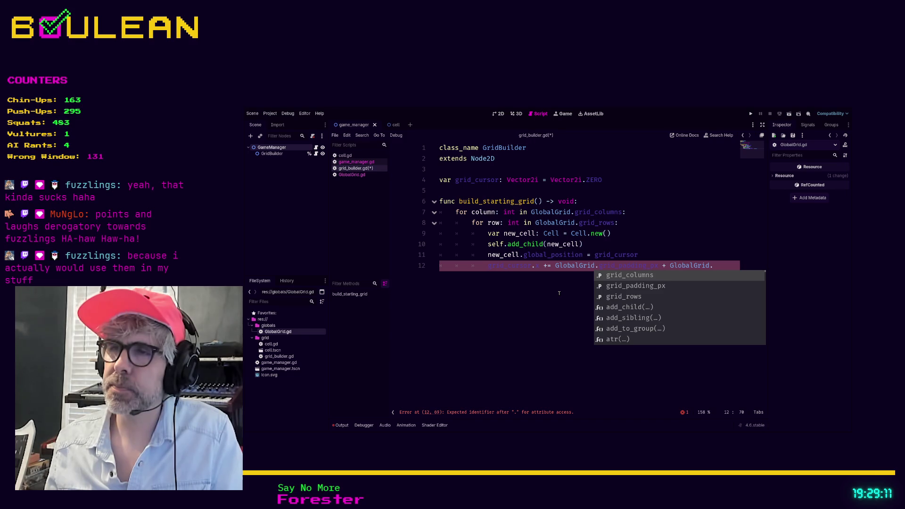
pyautogui.press('Escape')
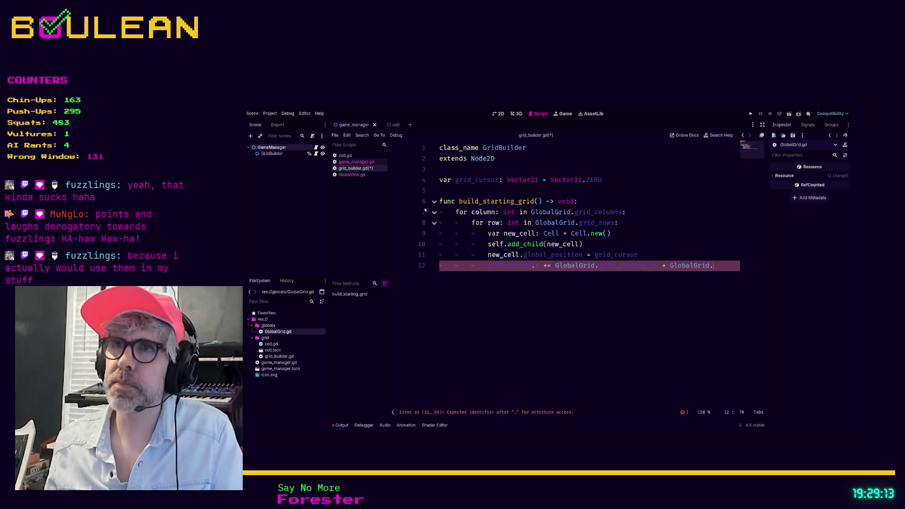
pyautogui.click(351, 175)
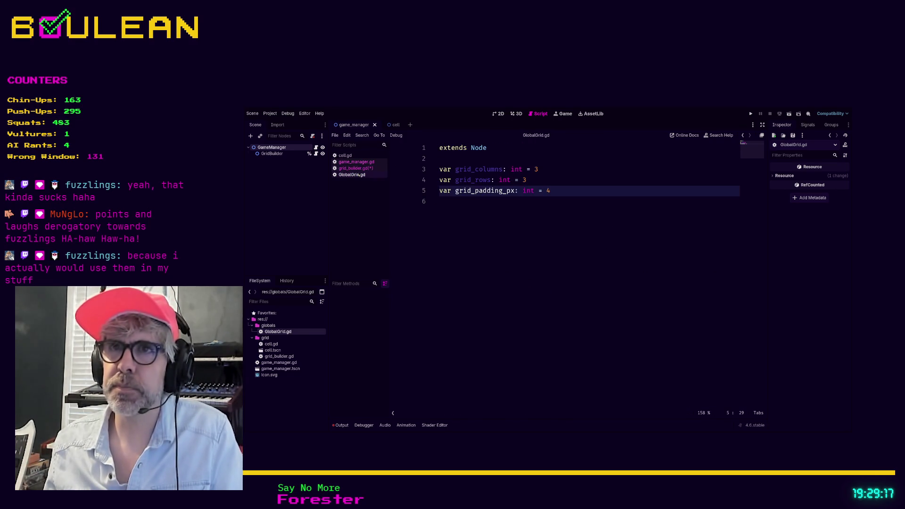
# Declare var grid_size_px: Vector2i on a new line after grid_padding_px in GlobalGrid.gd.
pyautogui.click(541, 184)
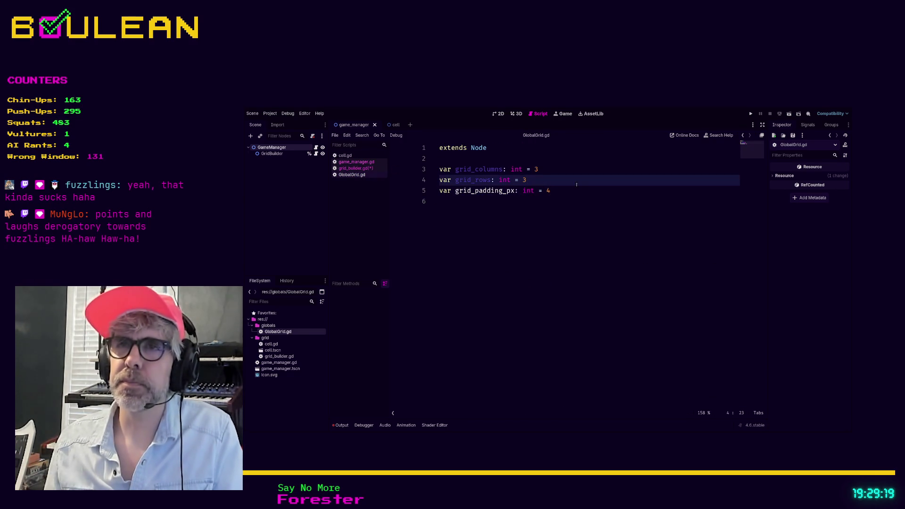
pyautogui.press('Return')
pyautogui.press('BackSpace')
pyautogui.press('Down')
pyautogui.press('End')
pyautogui.press('Return')
pyautogui.write('var grid_')
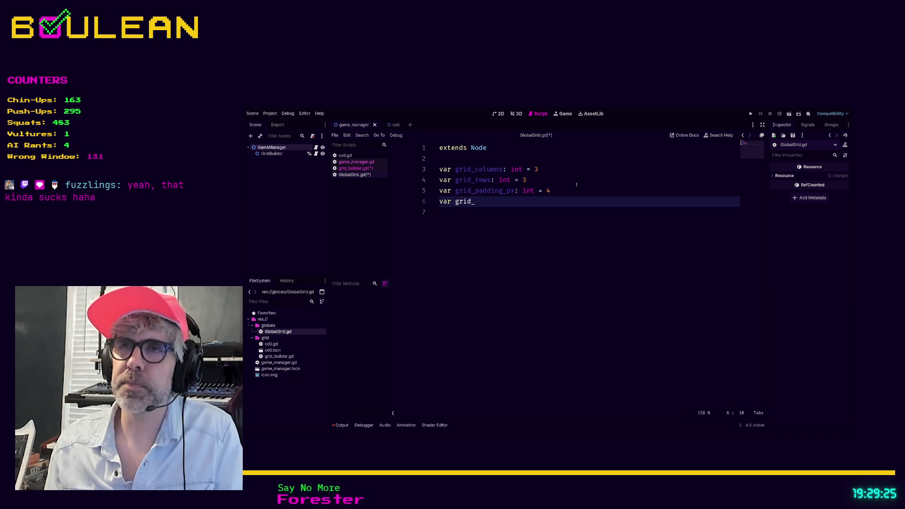
pyautogui.write('size')
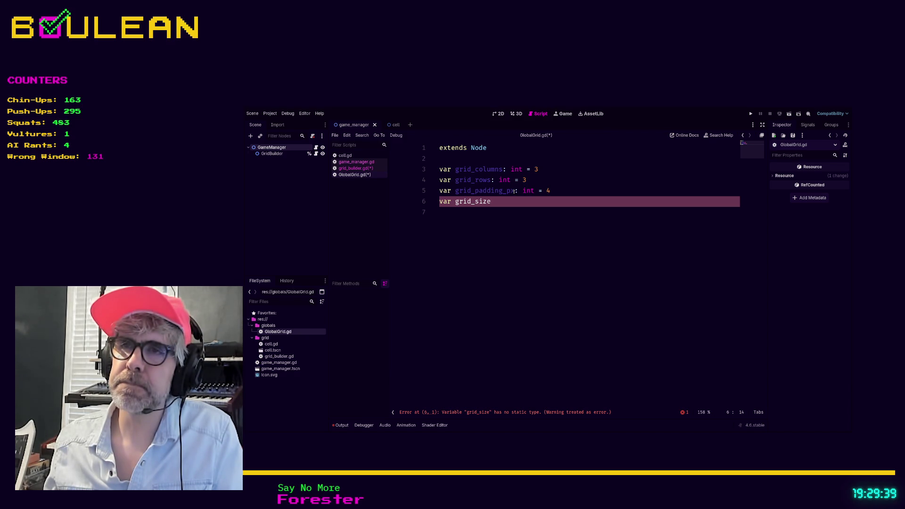
pyautogui.write('px: Vector')
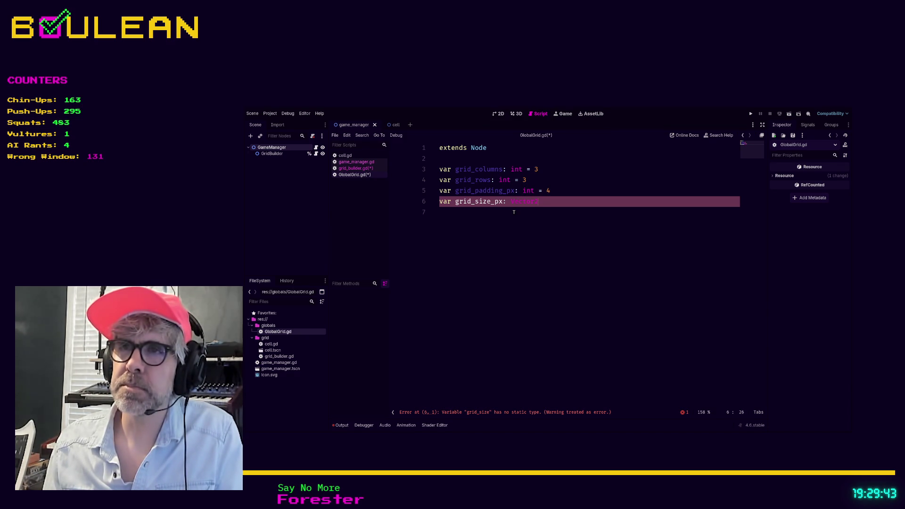
pyautogui.write('2i')
pyautogui.click(534, 190)
# Retype grid_padding_px as Vector2i with the value Vector2i(4, 4).
pyautogui.press('BackSpace')
pyautogui.press('BackSpace')
pyautogui.press('BackSpace')
pyautogui.write('Vector2i = (')
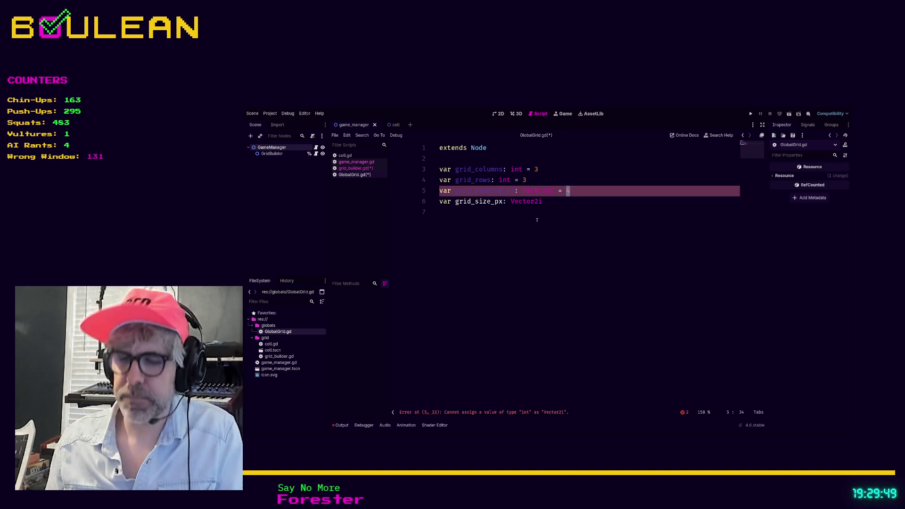
pyautogui.press('Right')
pyautogui.write(')')
pyautogui.press('BackSpace')
pyautogui.press('BackSpace')
pyautogui.press('BackSpace')
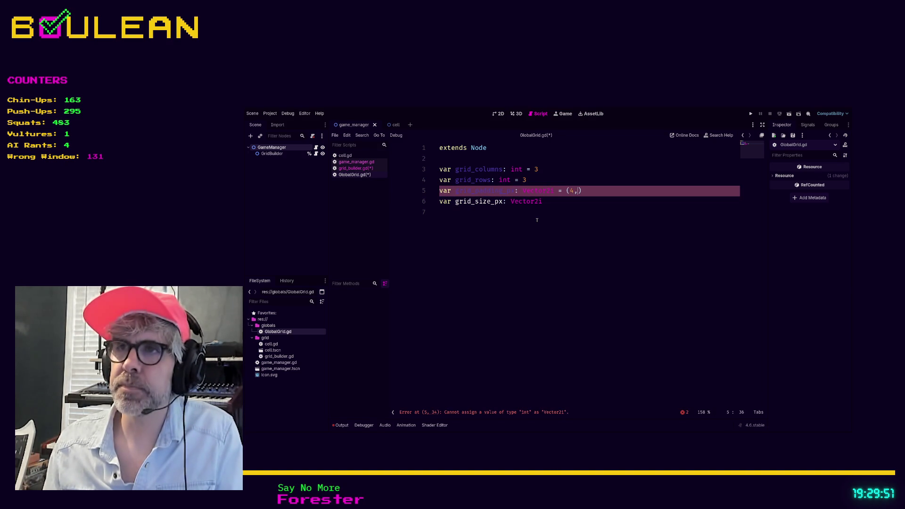
pyautogui.write('Vect')
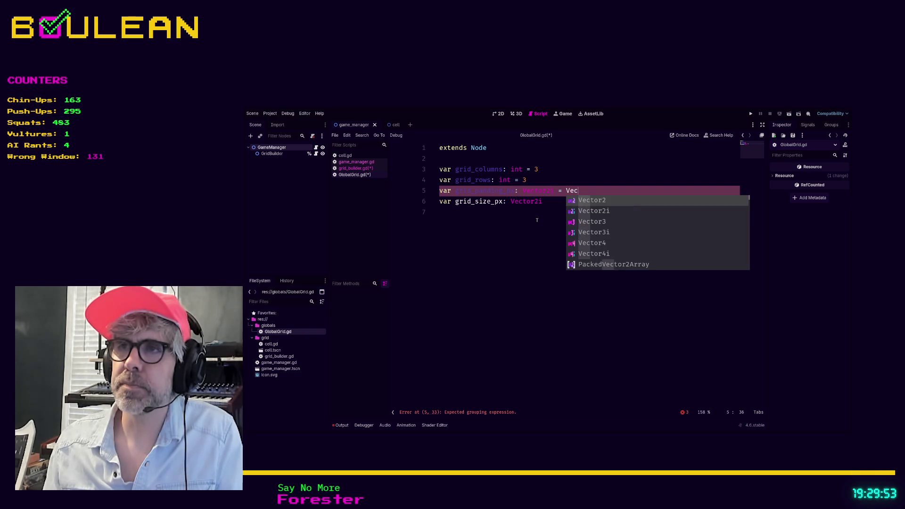
pyautogui.press('Return')
pyautogui.write('(4, 4)')
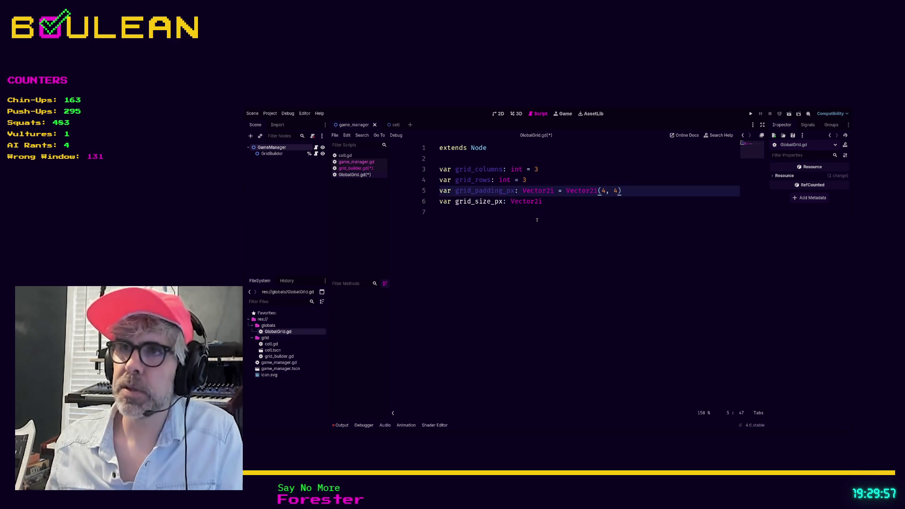
# Give grid_size_px a default of Vector2i(32, 32) and save GlobalGrid.gd.
pyautogui.click(556, 204)
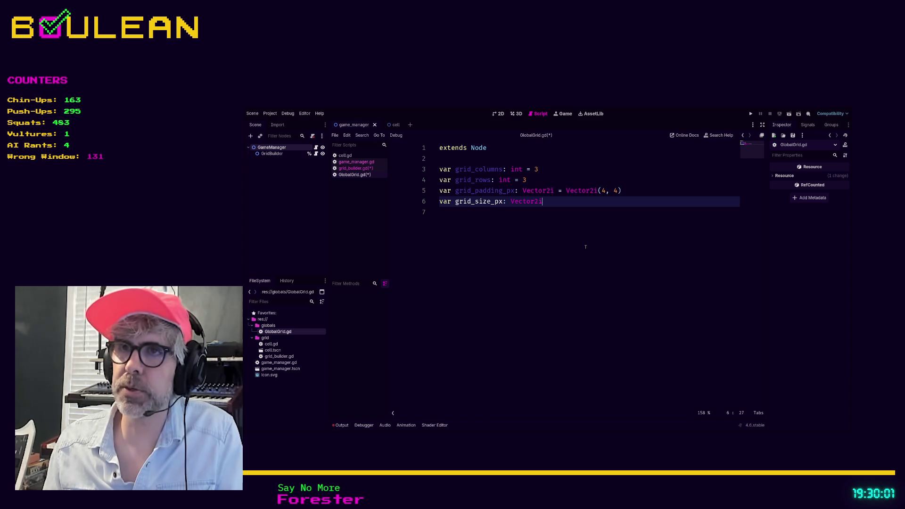
pyautogui.write(' = Vect')
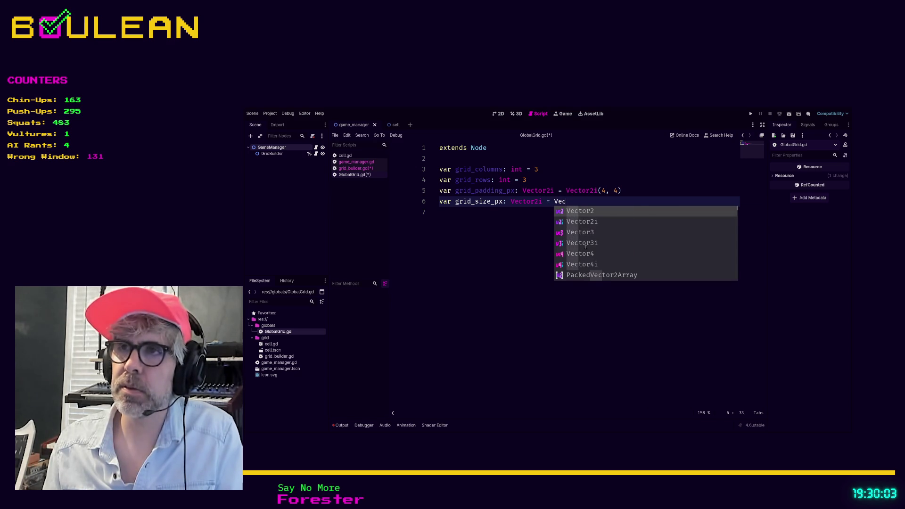
pyautogui.press('Down')
pyautogui.press('Return')
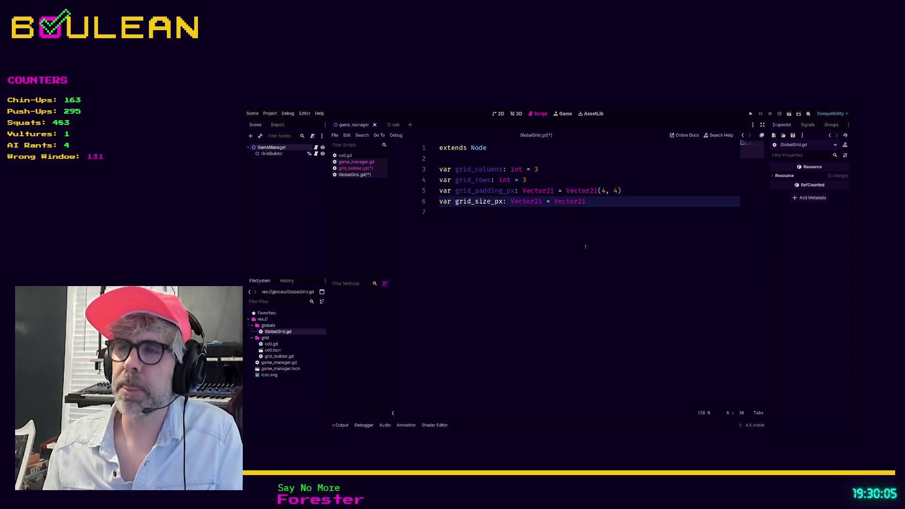
pyautogui.write('(')
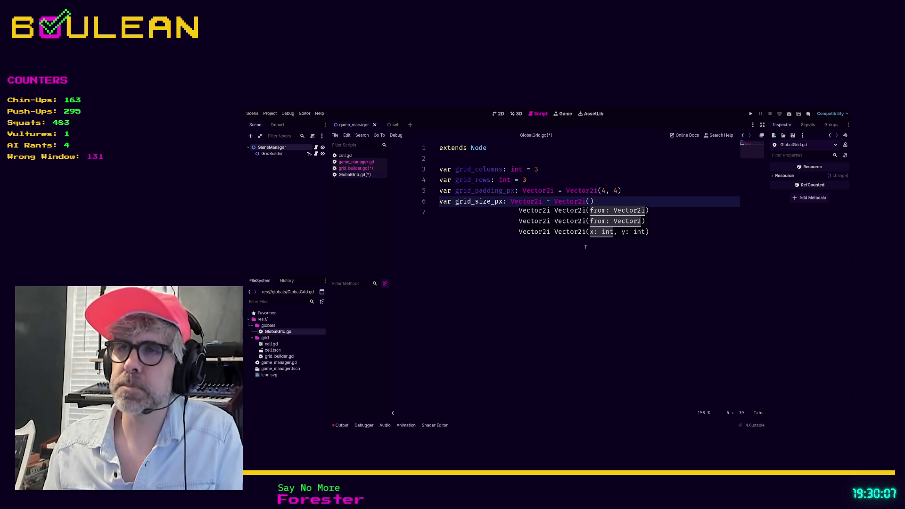
pyautogui.write('32, 32')
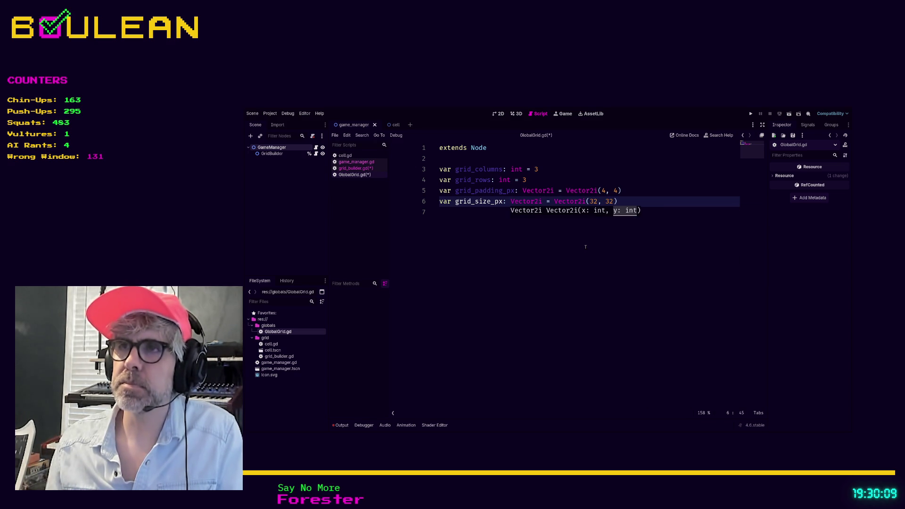
pyautogui.press('Down')
pyautogui.hotkey('ctrl', 's')
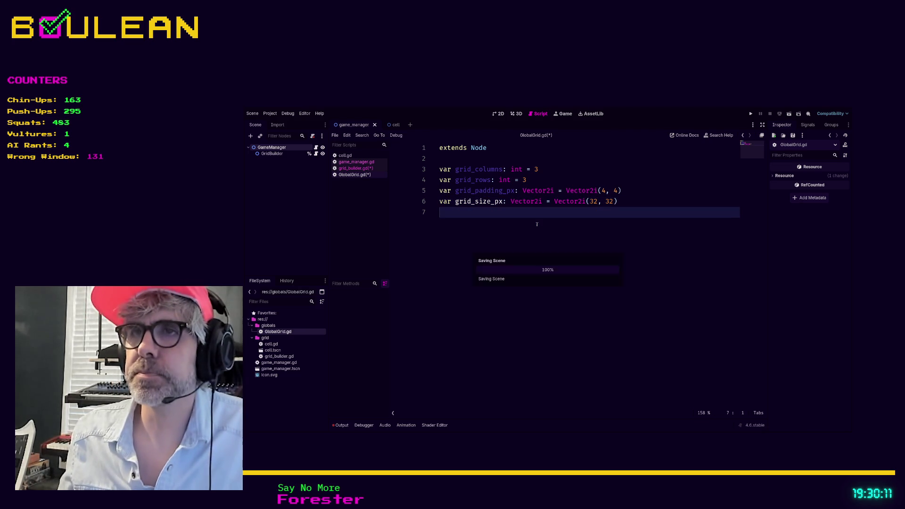
pyautogui.click(352, 162)
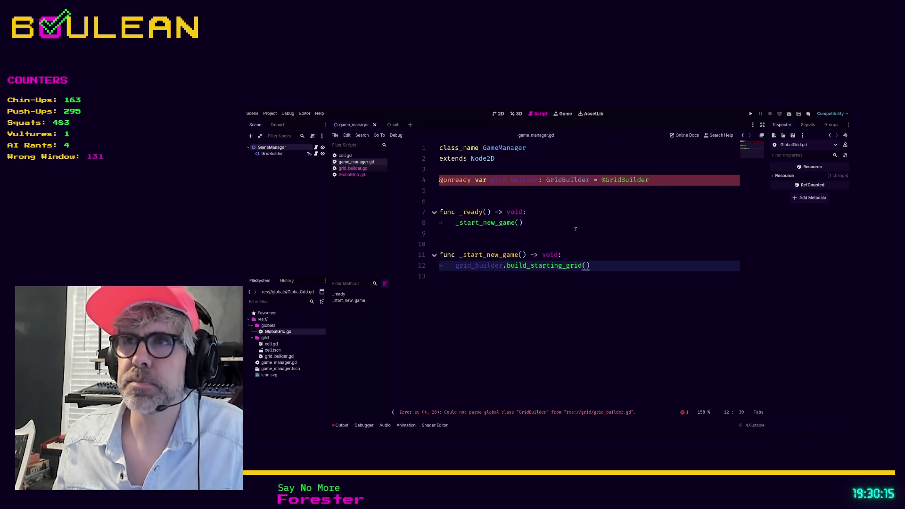
# Complete line 12 of grid_builder.gd with GlobalGrid.grid_size_px.x as the second operand.
pyautogui.click(362, 169)
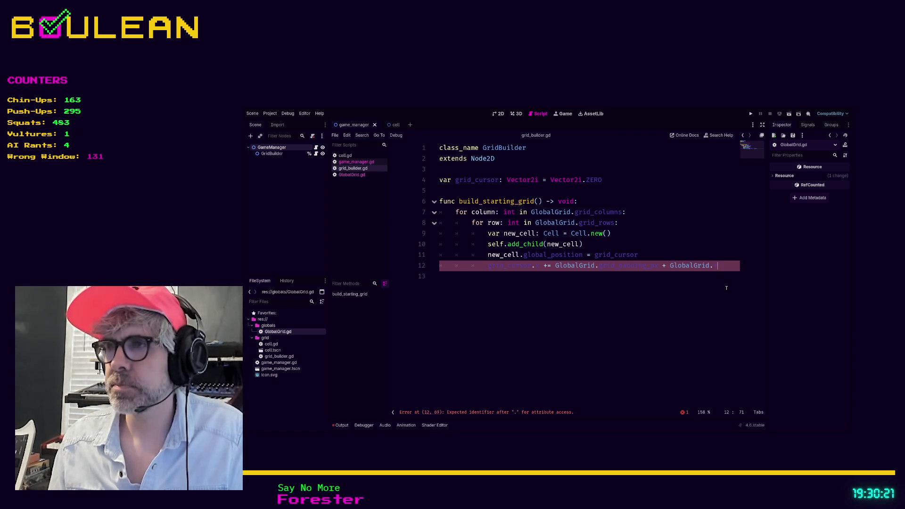
pyautogui.write('V')
pyautogui.press('BackSpace')
pyautogui.write('Grid')
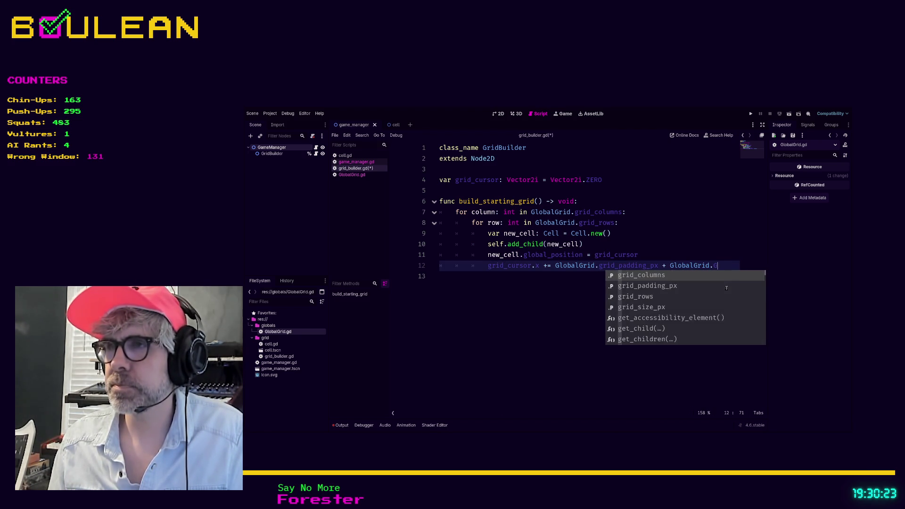
pyautogui.press('Down')
pyautogui.press('Down')
pyautogui.press('Down')
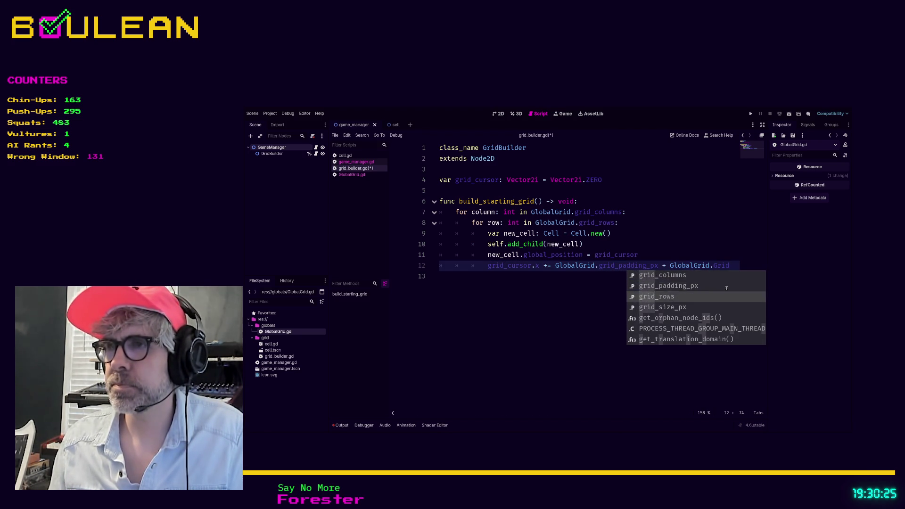
pyautogui.press('Return')
pyautogui.write('.')
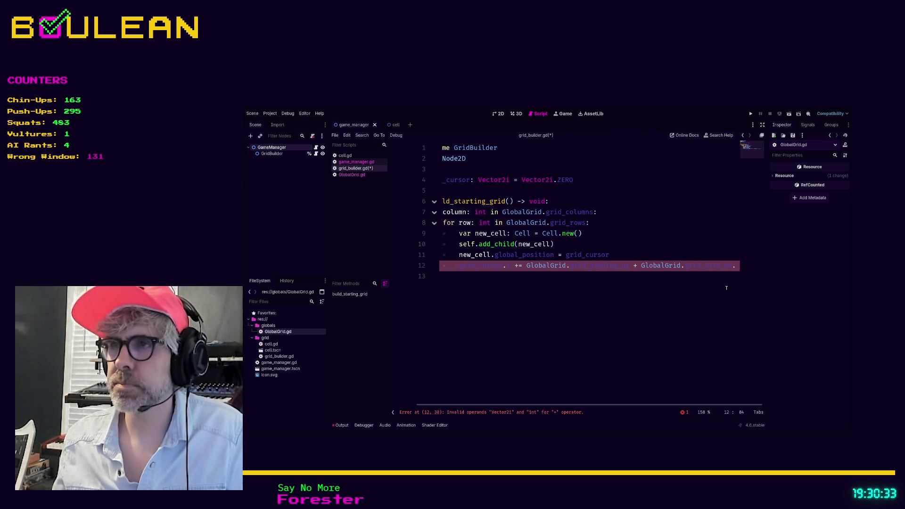
# Append .x to grid_padding_px on line 12 to fix the Vector2i/int operand error.
pyautogui.keyDown('ctrl'); pyautogui.scroll(-3, 639, 289); pyautogui.keyUp('ctrl')
pyautogui.keyDown('ctrl'); pyautogui.scroll(-2, 639, 289); pyautogui.keyUp('ctrl')
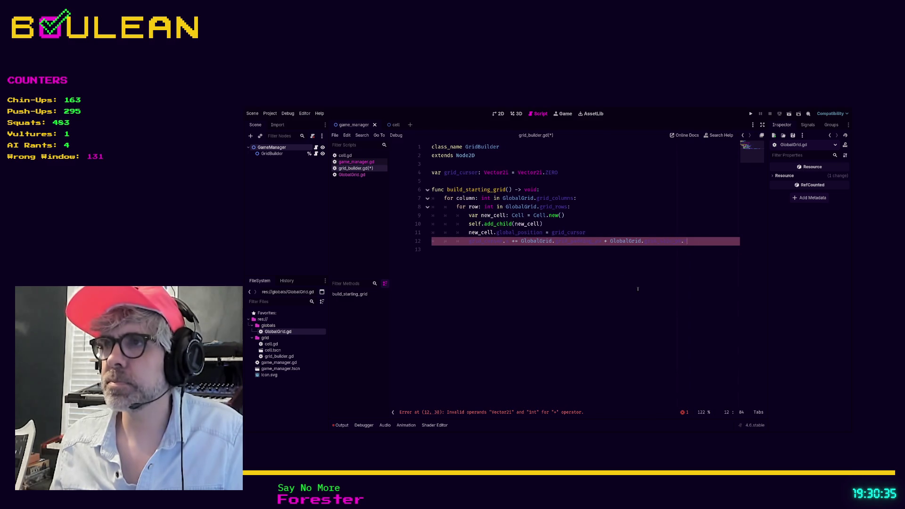
pyautogui.press('Down')
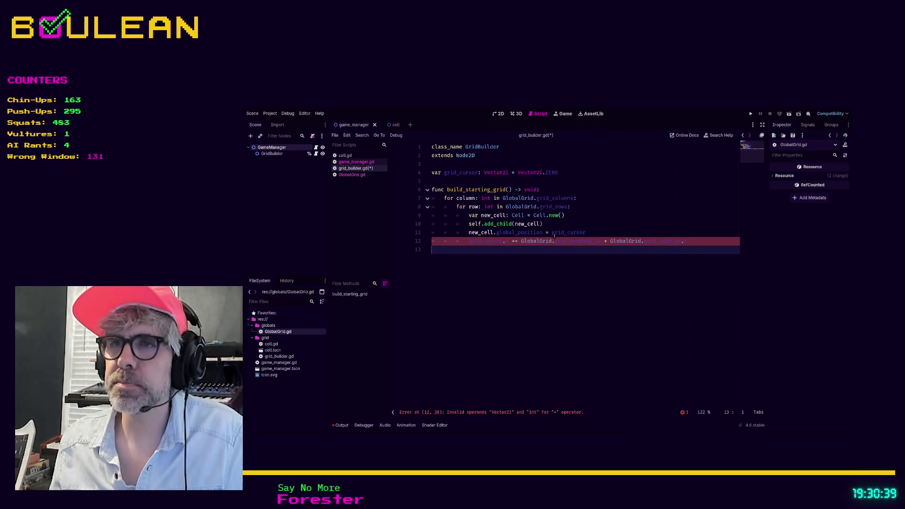
pyautogui.click(598, 242)
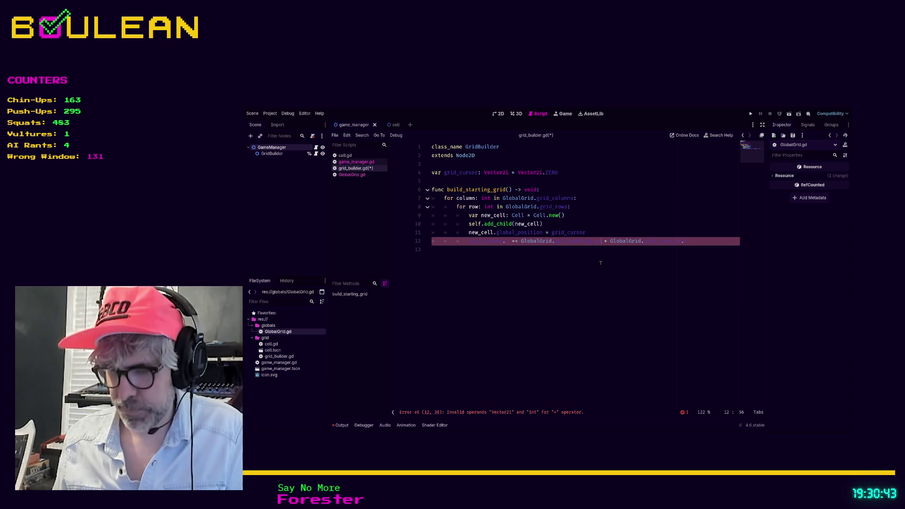
pyautogui.write('.x')
pyautogui.click(575, 267)
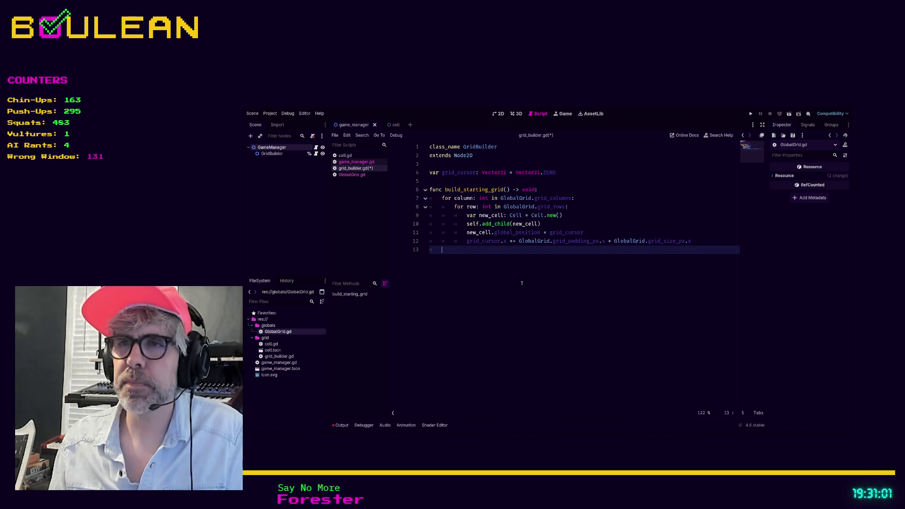
# Switch line 12's grid_cursor, padding and cell-size components from .x to .y.
pyautogui.press('Up')
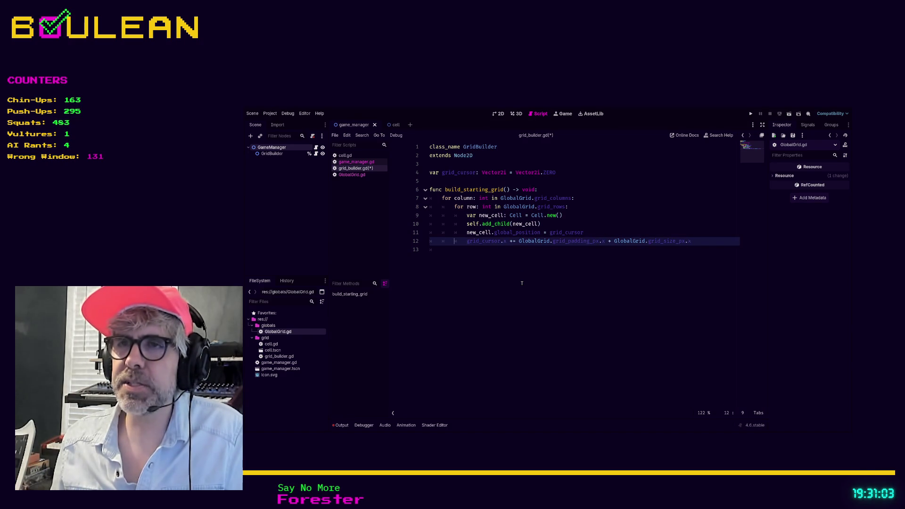
pyautogui.press('Right')
pyautogui.press('Right')
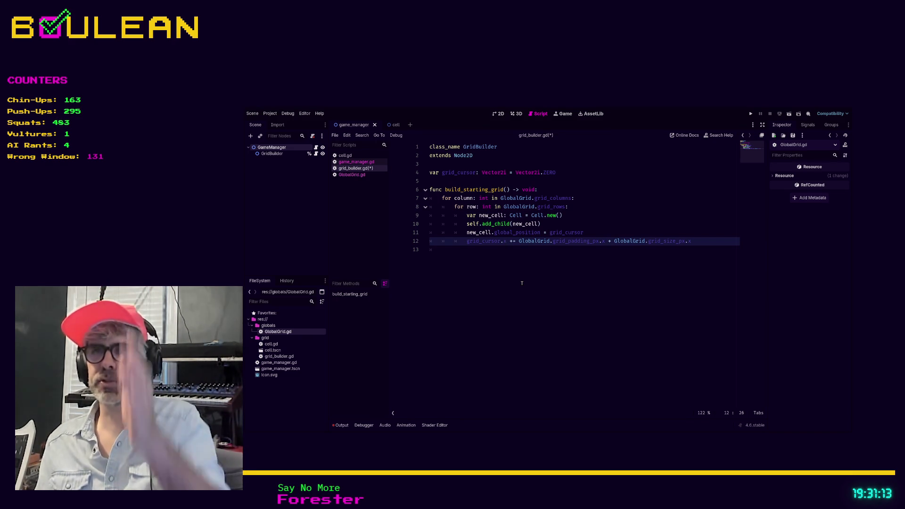
pyautogui.press('BackSpace')
pyautogui.write('y')
pyautogui.press('Right')
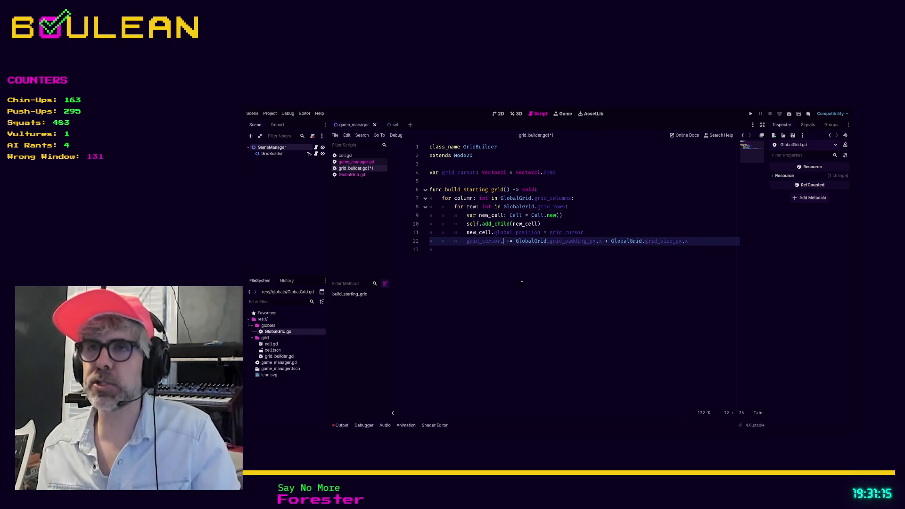
pyautogui.press('Right')
pyautogui.press('Right')
pyautogui.press('Right')
pyautogui.press('Right')
pyautogui.press('Right')
pyautogui.press('Right')
pyautogui.press('End')
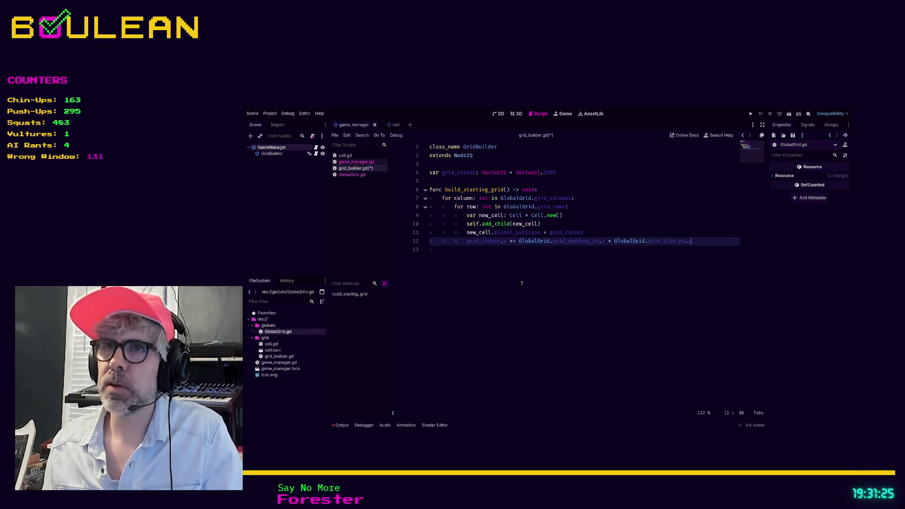
# After the row loop, add line 13 resetting grid_cursor.x to 0.
pyautogui.press('Return')
pyautogui.write('grid_cursor.x')
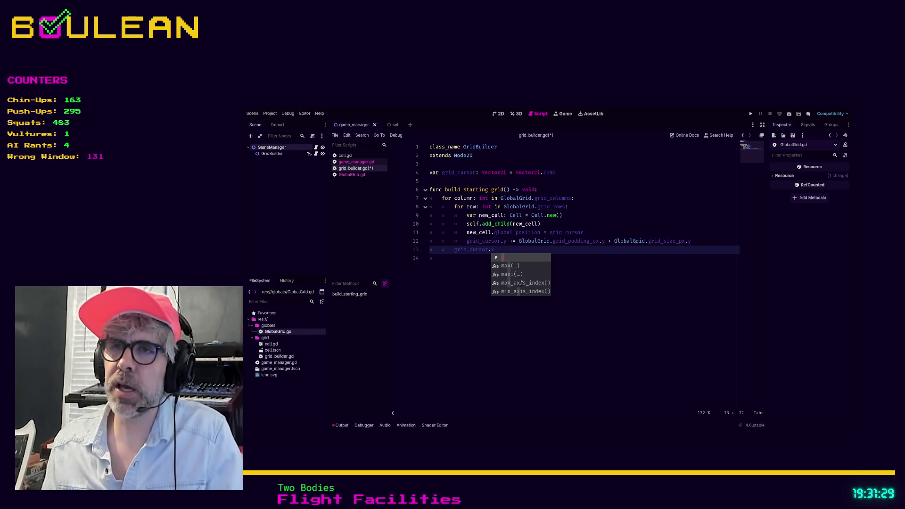
pyautogui.press('Escape')
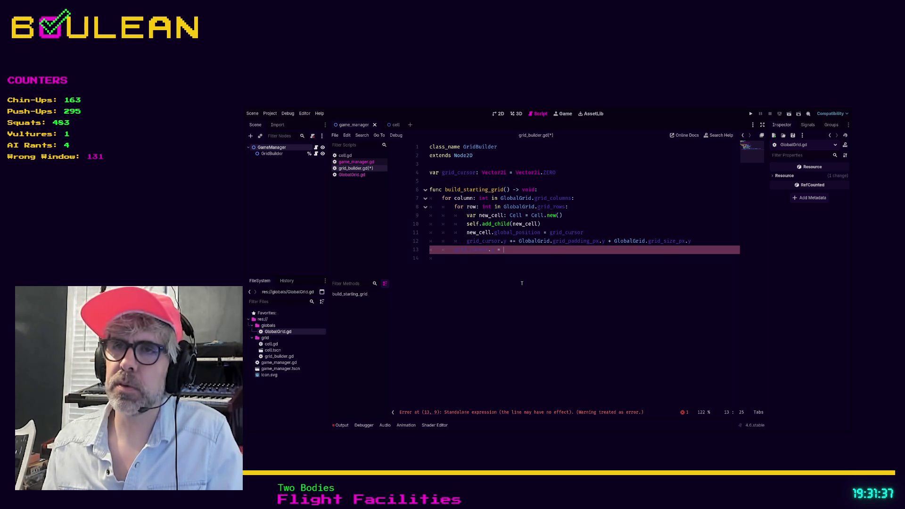
pyautogui.write('Zer')
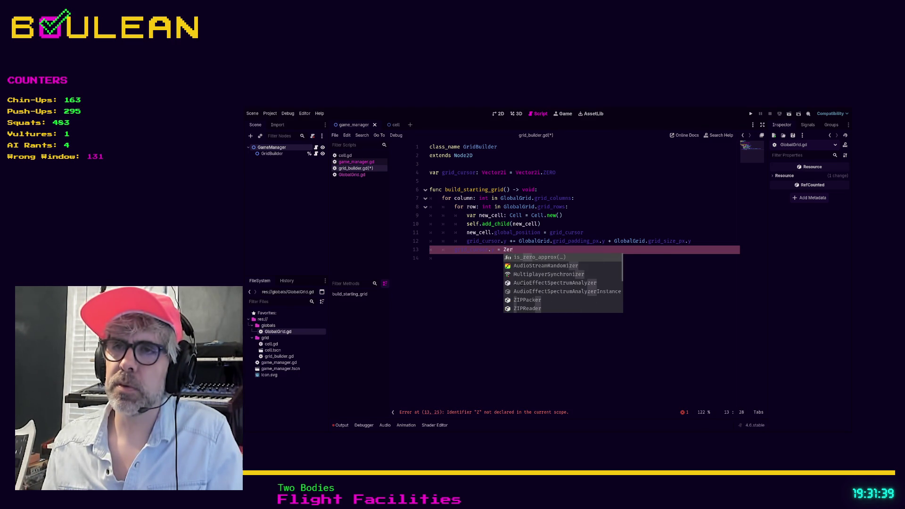
pyautogui.press('BackSpace')
pyautogui.press('BackSpace')
pyautogui.press('BackSpace')
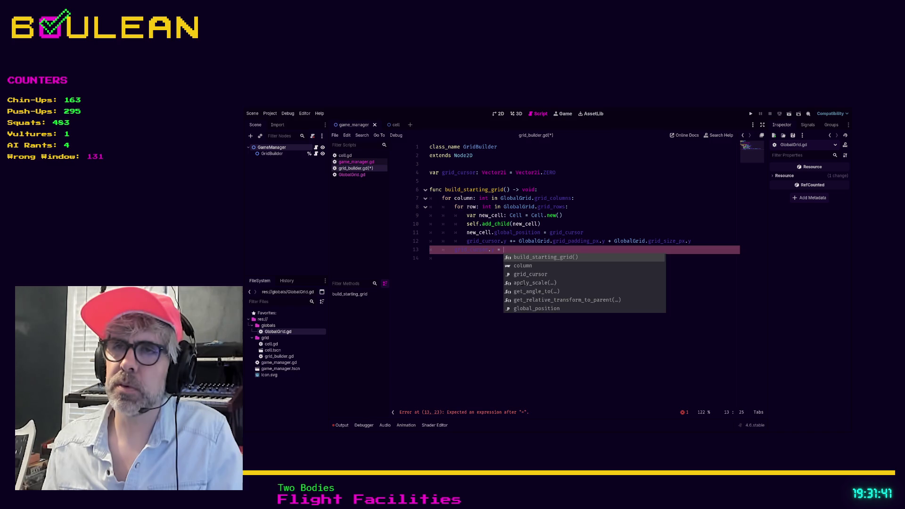
pyautogui.write('0')
pyautogui.press('Return')
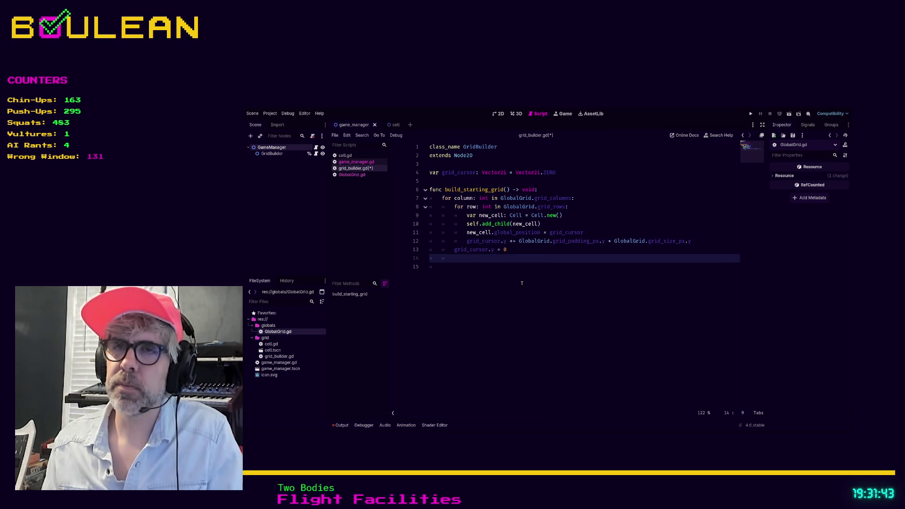
# Begin the column-advance grid_cursor line 14 and change which axis line 13 resets.
pyautogui.write('glrd_curo')
pyautogui.press('BackSpace')
pyautogui.write('sor.')
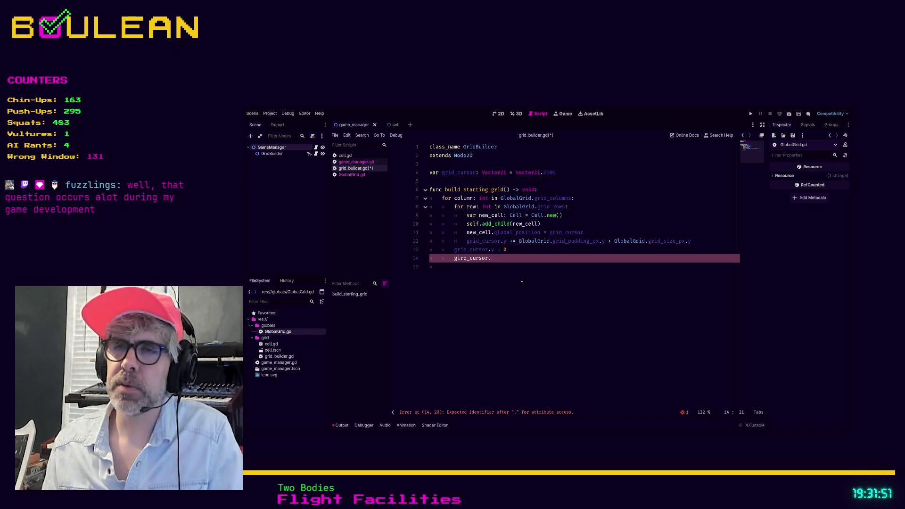
pyautogui.press('Up')
pyautogui.press('Left')
pyautogui.press('BackSpace')
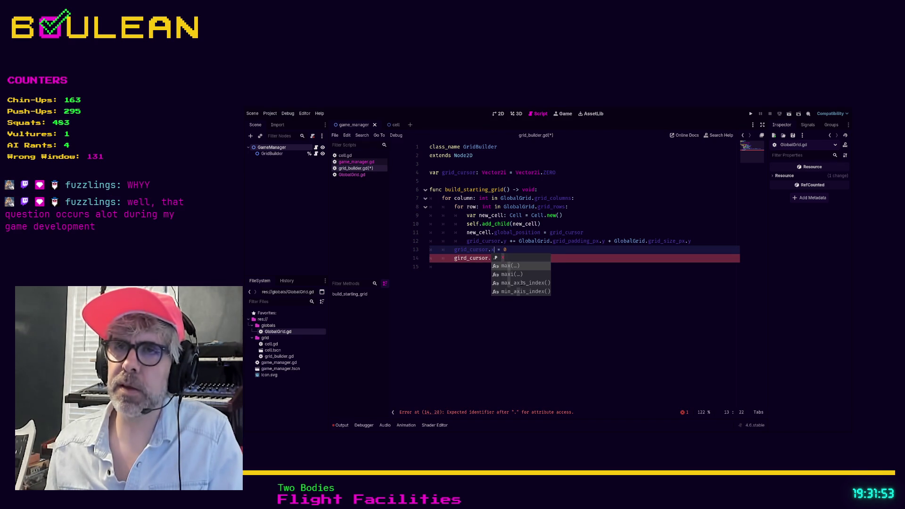
pyautogui.write('x')
pyautogui.press('Down')
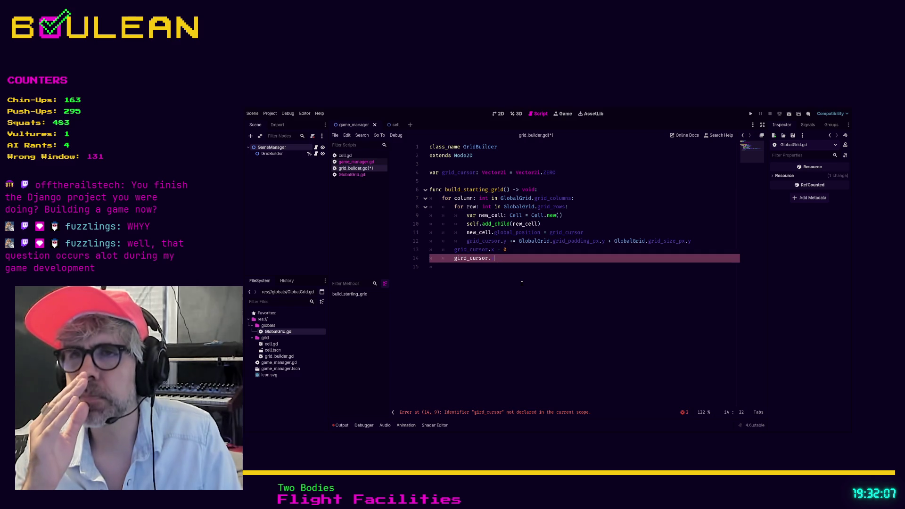
pyautogui.press('Up')
pyautogui.press('Down')
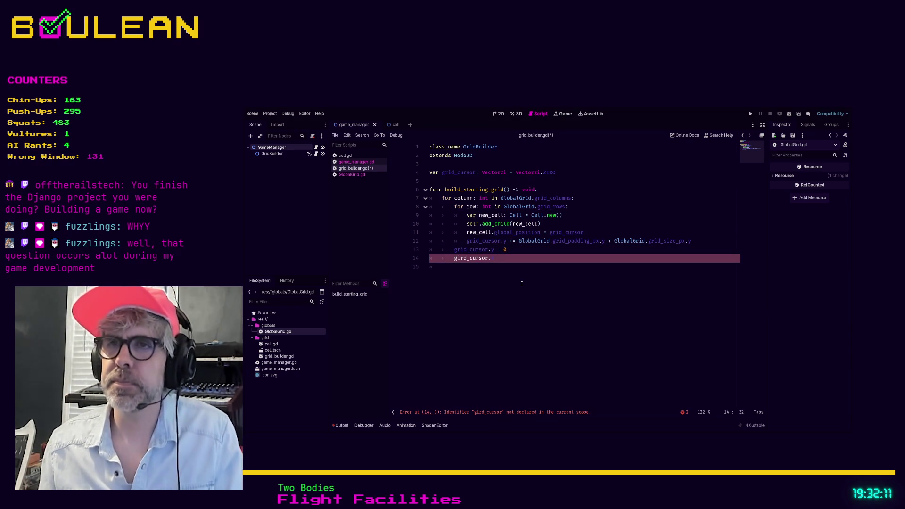
pyautogui.press('BackSpace')
# Complete line 14 to add GlobalGrid.grid_padding_px plus GlobalGrid.grid_size_px to the cursor.
pyautogui.write('= Gl')
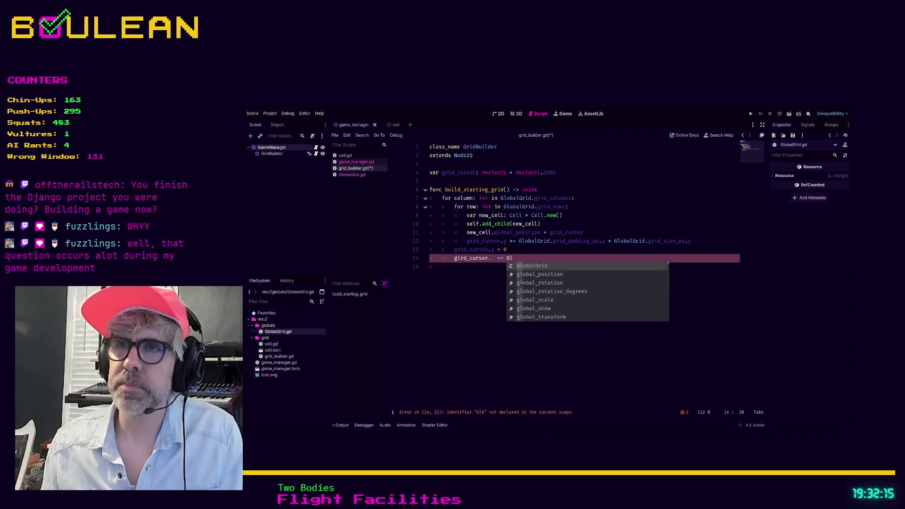
pyautogui.press('Return')
pyautogui.write('.')
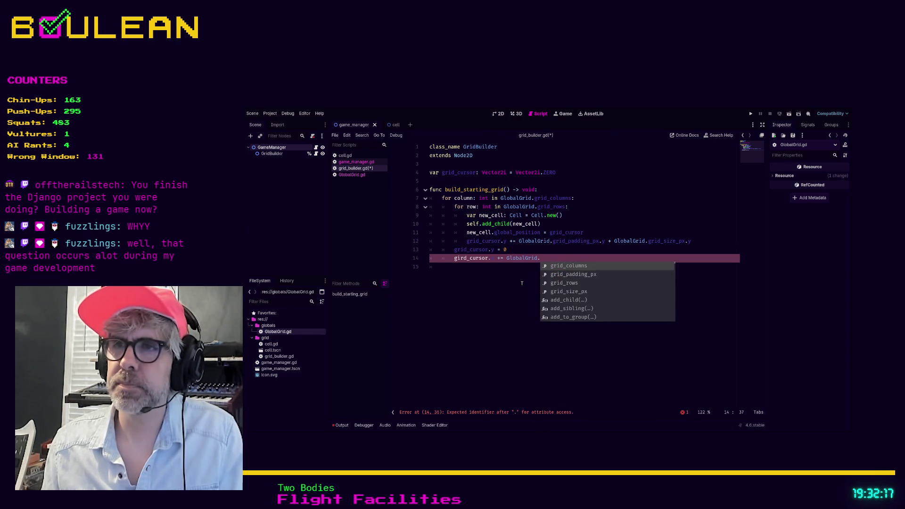
pyautogui.write('grid_pa')
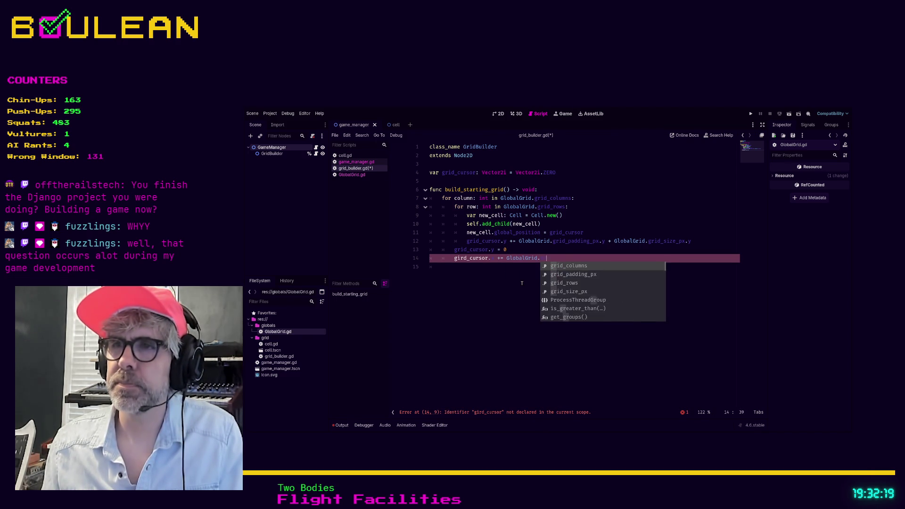
pyautogui.press('Return')
pyautogui.write('.')
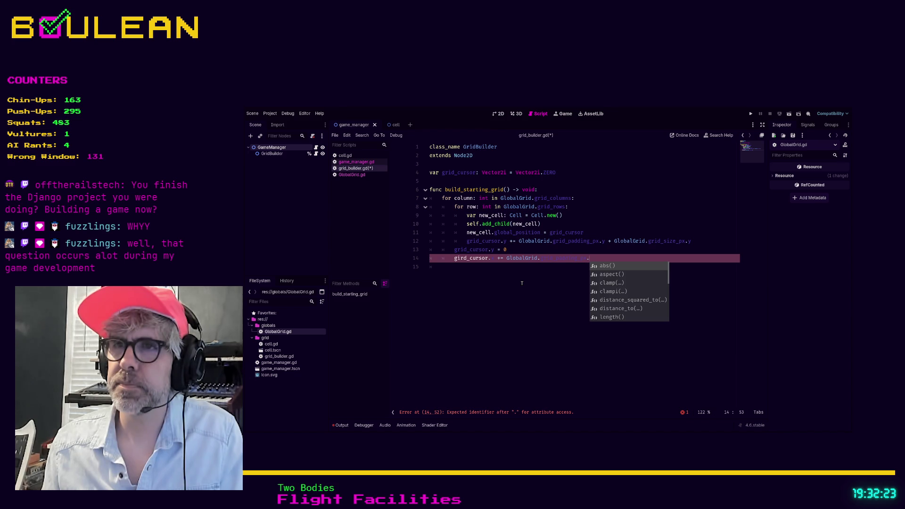
pyautogui.write('y')
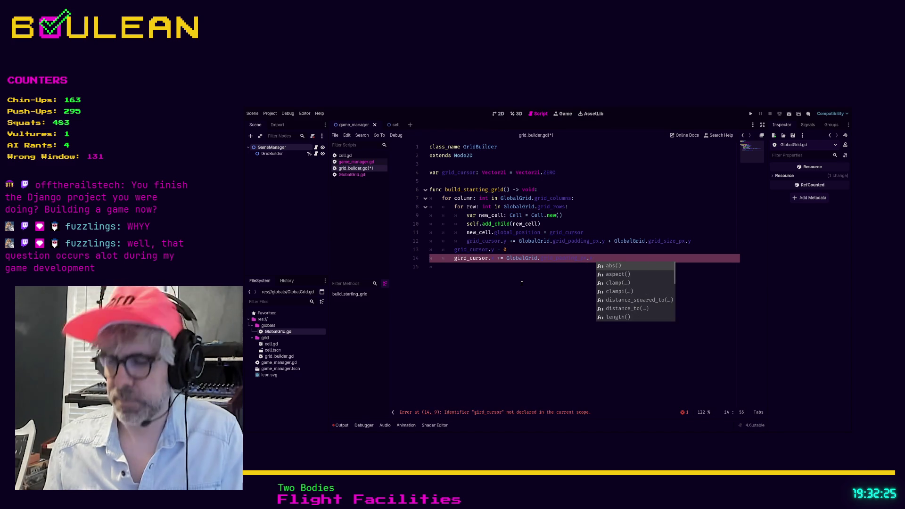
pyautogui.write(' + GridG')
pyautogui.press('BackSpace')
pyautogui.press('BackSpace')
pyautogui.press('BackSpace')
pyautogui.write('obalGrid.')
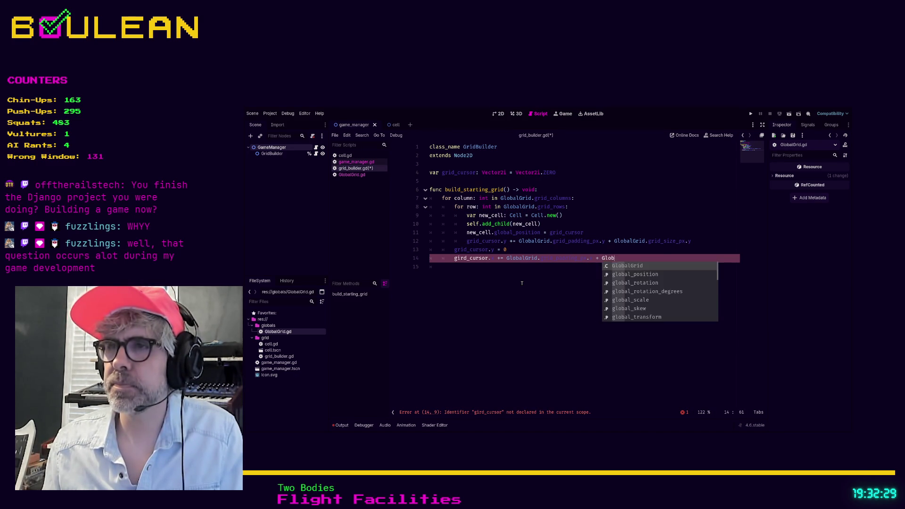
pyautogui.write('grid_si')
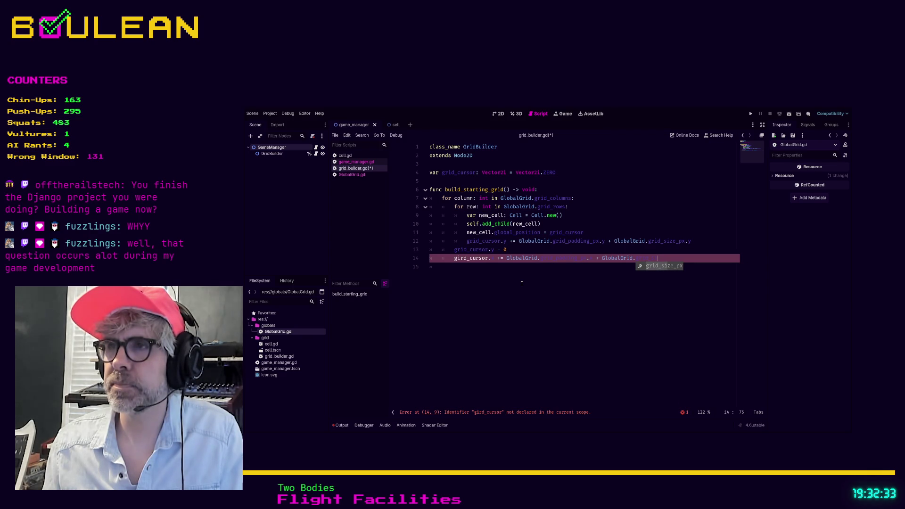
pyautogui.press('Return')
pyautogui.write('.')
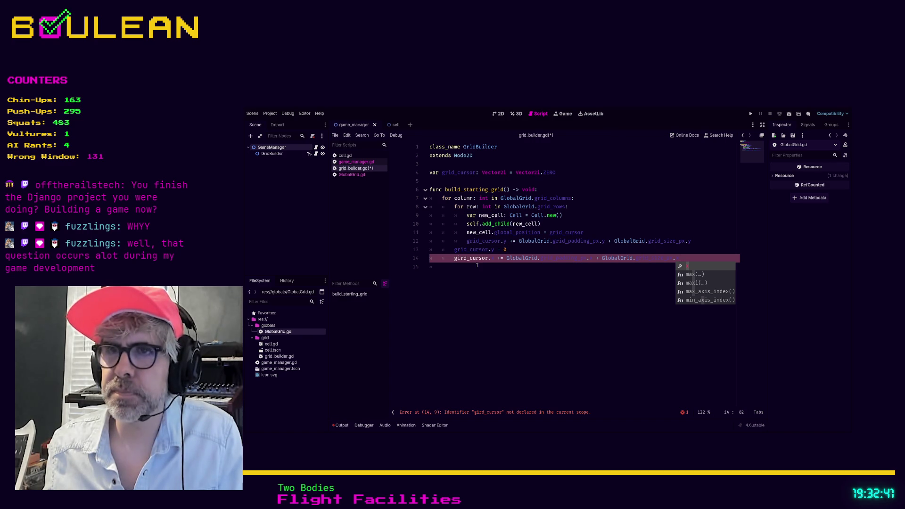
# Correct the misspelled 'gird' to 'grid' on line 14 and save grid_builder.gd.
pyautogui.click(463, 257)
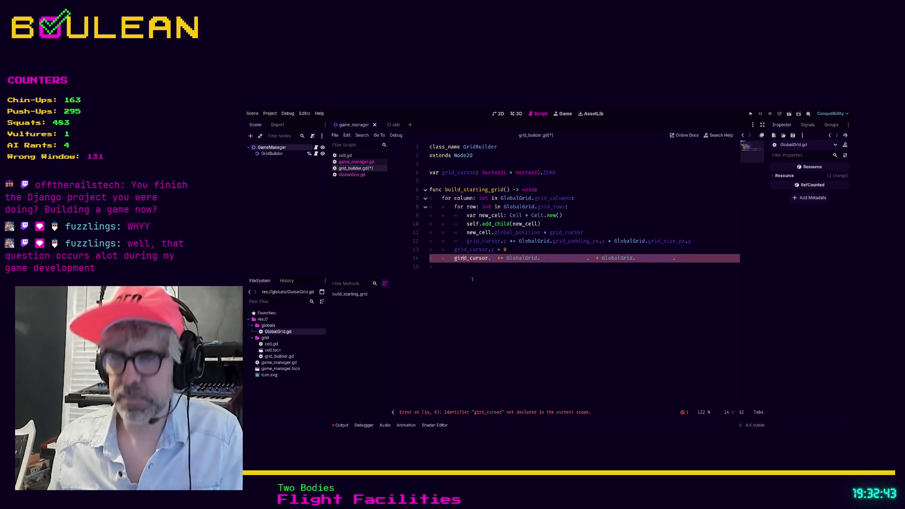
pyautogui.press('BackSpace')
pyautogui.press('BackSpace')
pyautogui.write('ri')
pyautogui.click(651, 288)
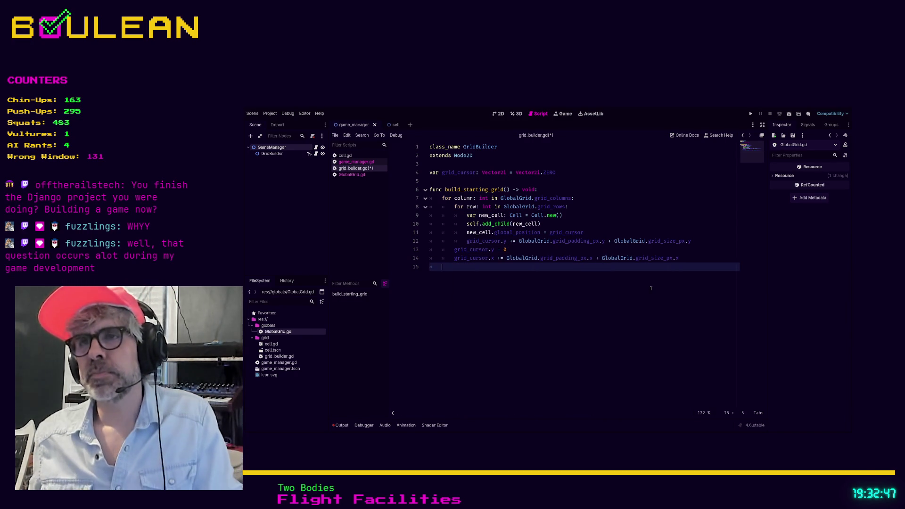
pyautogui.hotkey('ctrl', 's')
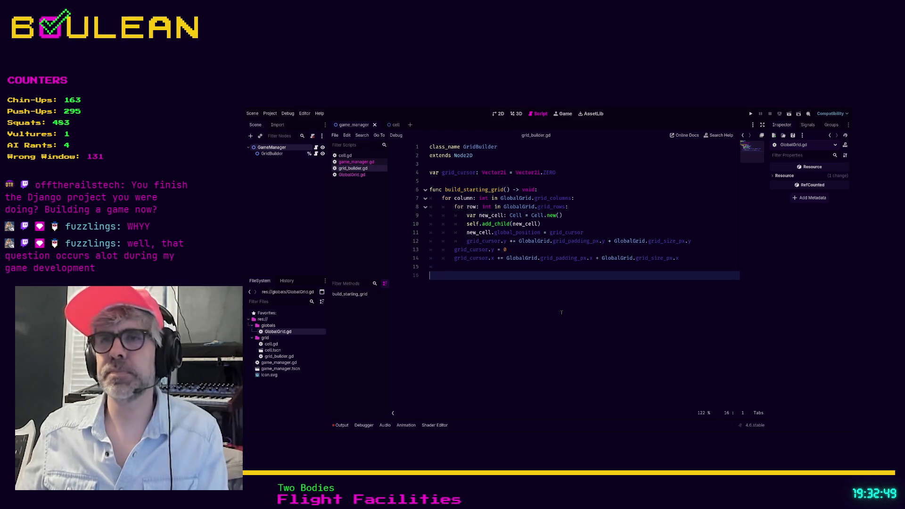
# Select GameManager, then test-run the game with F5 and stop it.
pyautogui.click(271, 147)
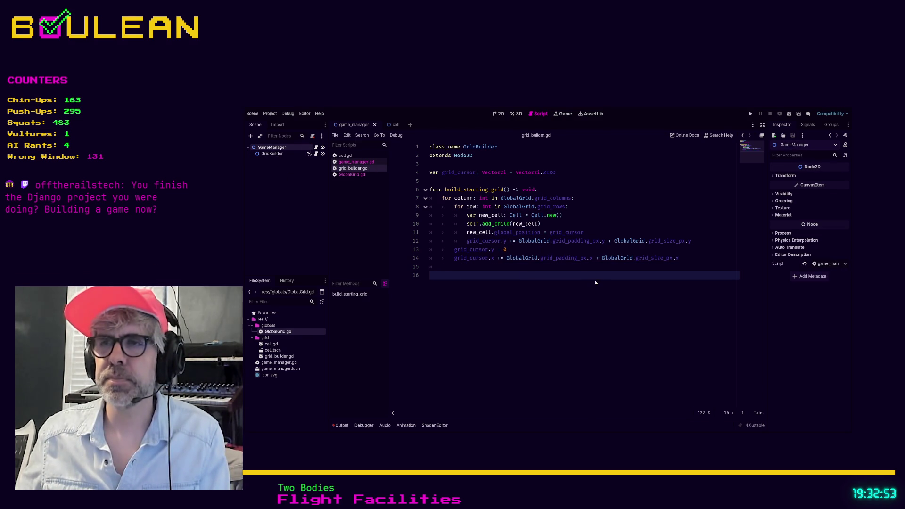
pyautogui.press('F5')
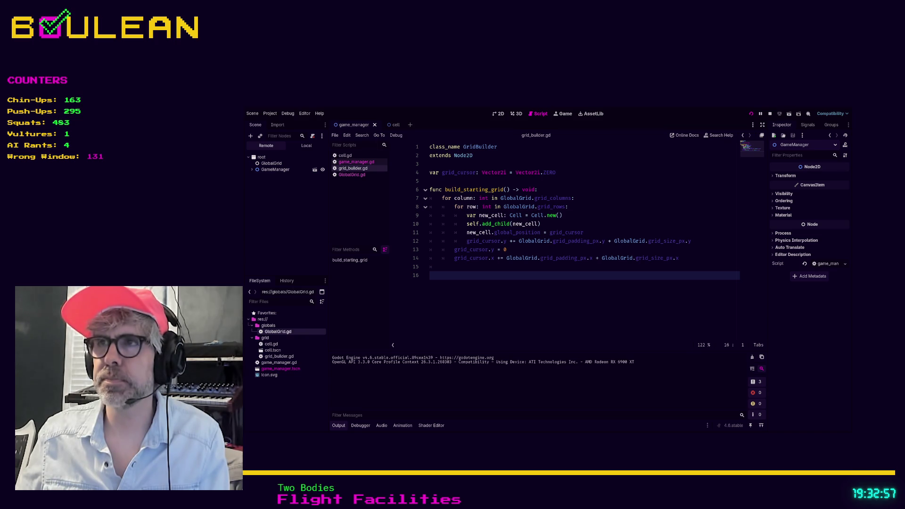
pyautogui.press('F8')
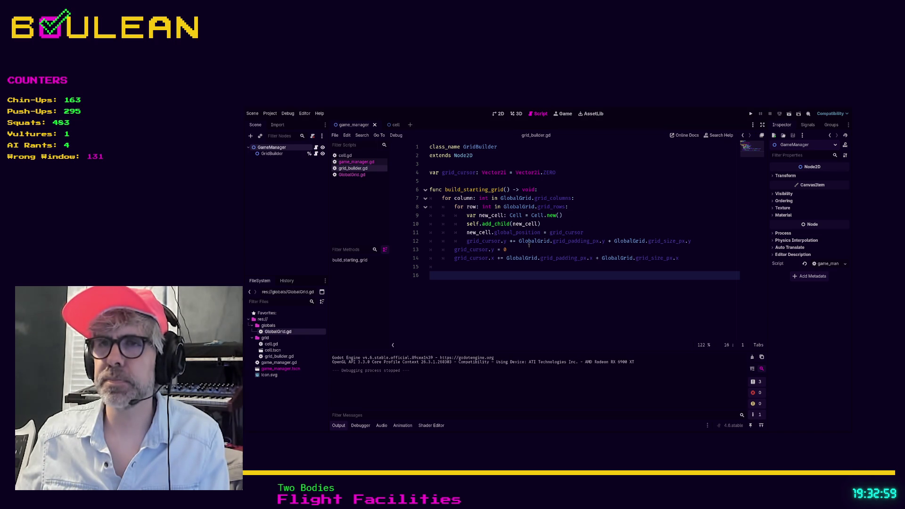
# Move the global_position line above add_child, save, and test-run the game again.
pyautogui.click(481, 266)
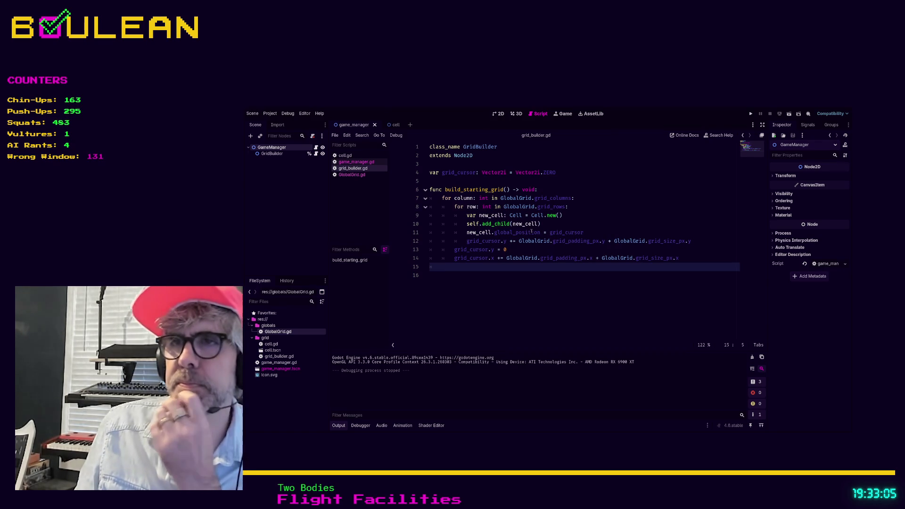
pyautogui.click(559, 233)
pyautogui.hotkey('alt', 'Up')
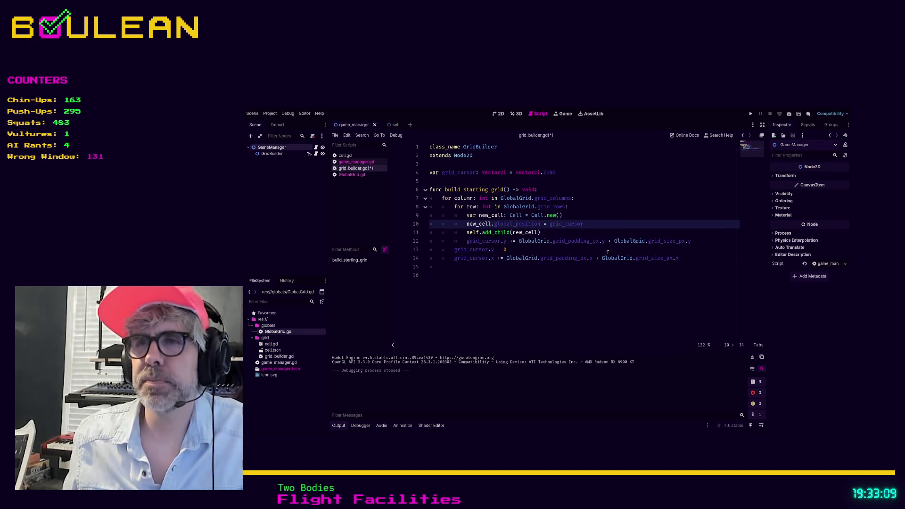
pyautogui.press('Down')
pyautogui.hotkey('ctrl', 's')
pyautogui.press('F5')
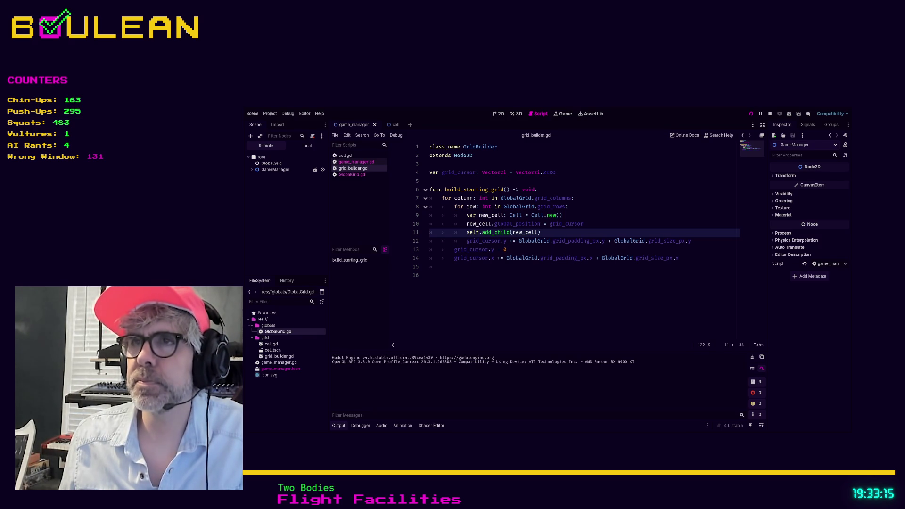
pyautogui.press('F8')
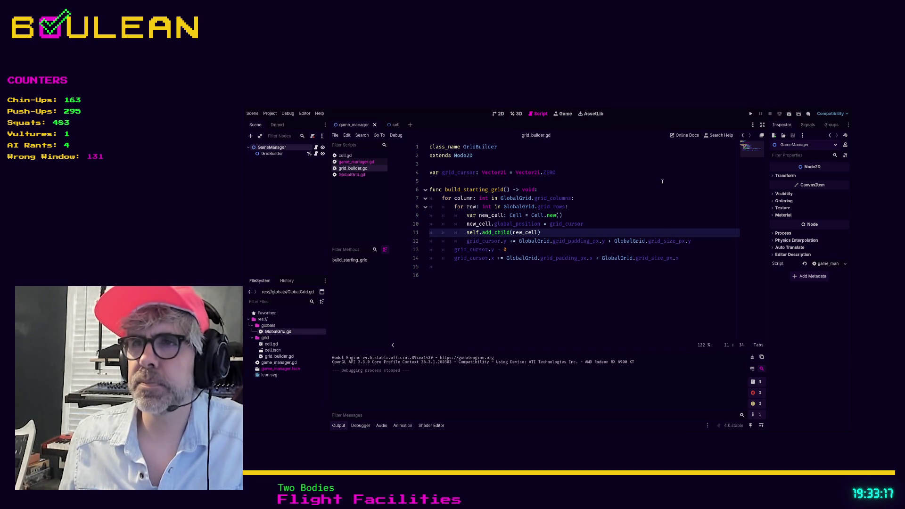
pyautogui.click(554, 232)
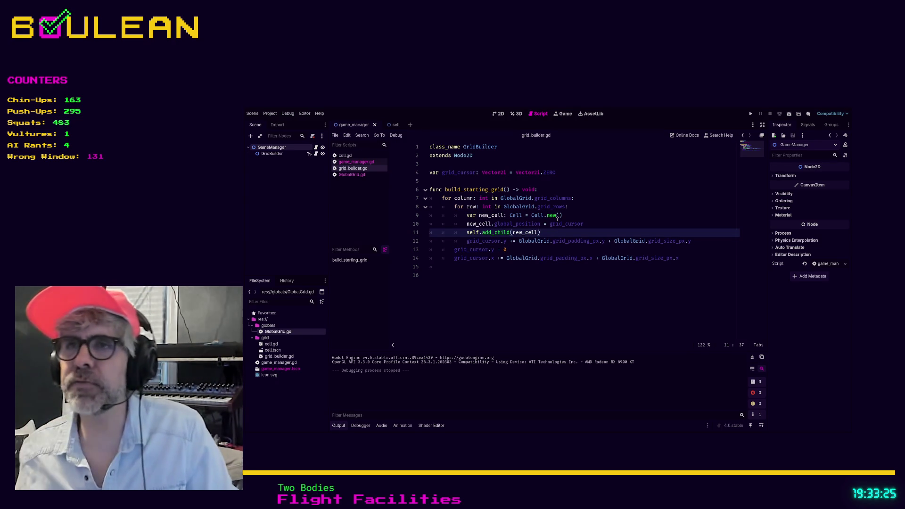
# Try replacing Cell.new() with instantiate on line 9, then revert to Cell.new().
pyautogui.moveTo(545, 215); pyautogui.dragTo(568, 215)
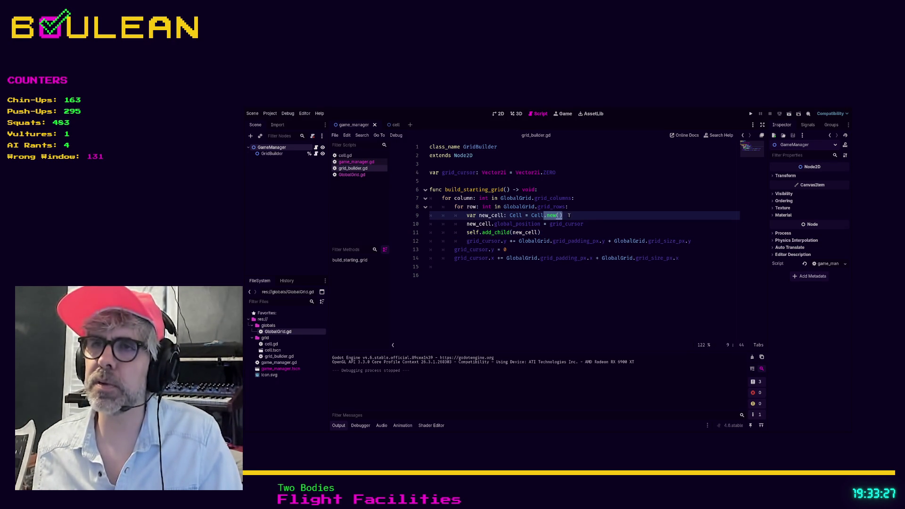
pyautogui.press('BackSpace')
pyautogui.write('instan')
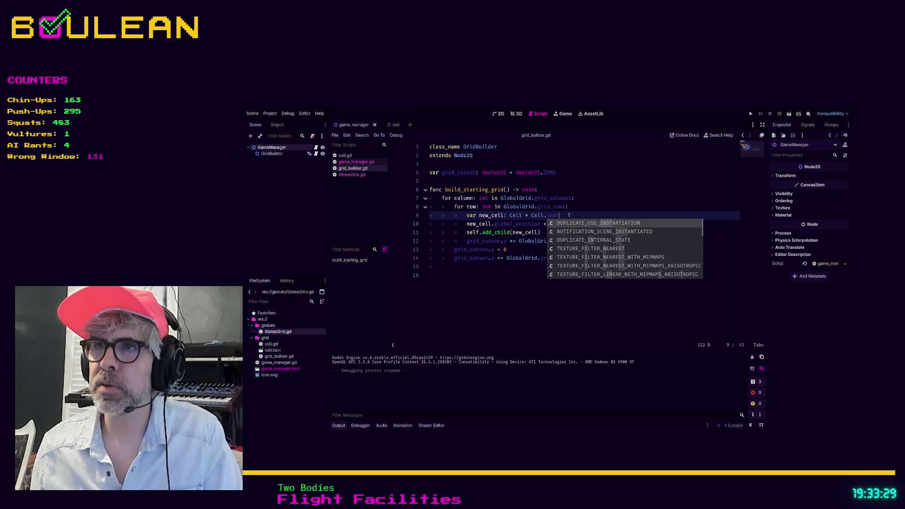
pyautogui.press('BackSpace')
pyautogui.press('BackSpace')
pyautogui.press('BackSpace')
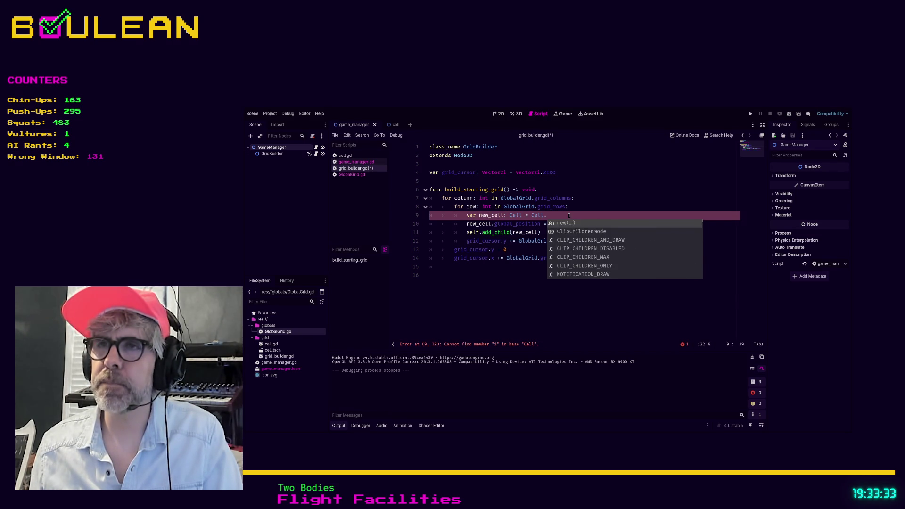
pyautogui.write('ns')
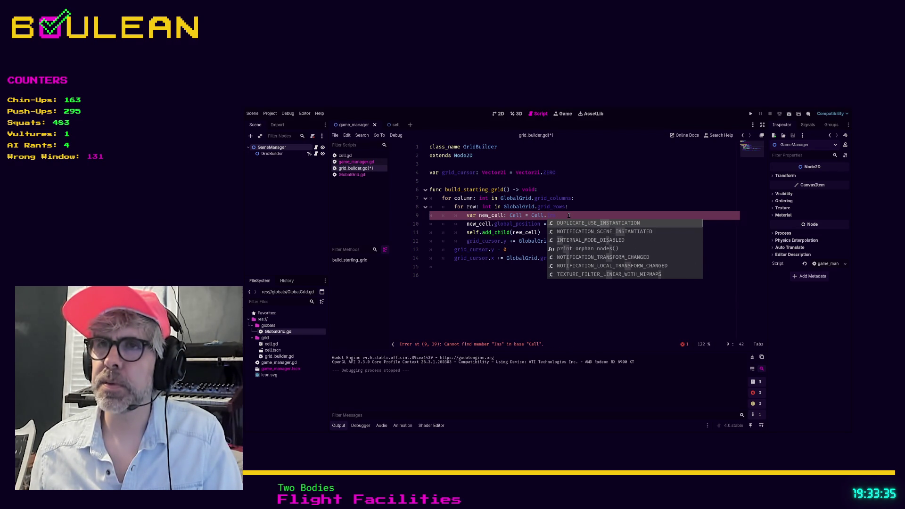
pyautogui.press('BackSpace')
pyautogui.press('BackSpace')
pyautogui.press('BackSpace')
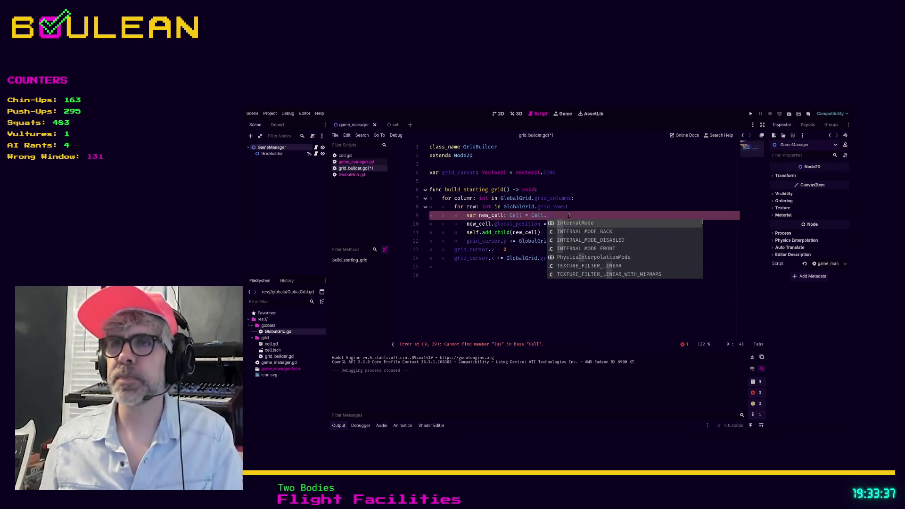
pyautogui.write('new(')
pyautogui.press('Return')
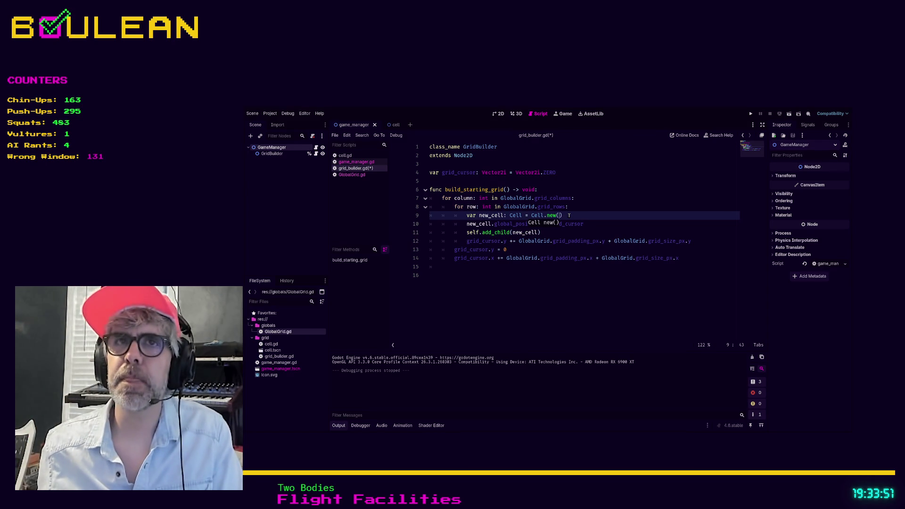
# Insert two blank lines below line 3 and pick the cell.tscn scene file.
pyautogui.click(451, 165)
pyautogui.press('Return')
pyautogui.press('Return')
pyautogui.press('Up')
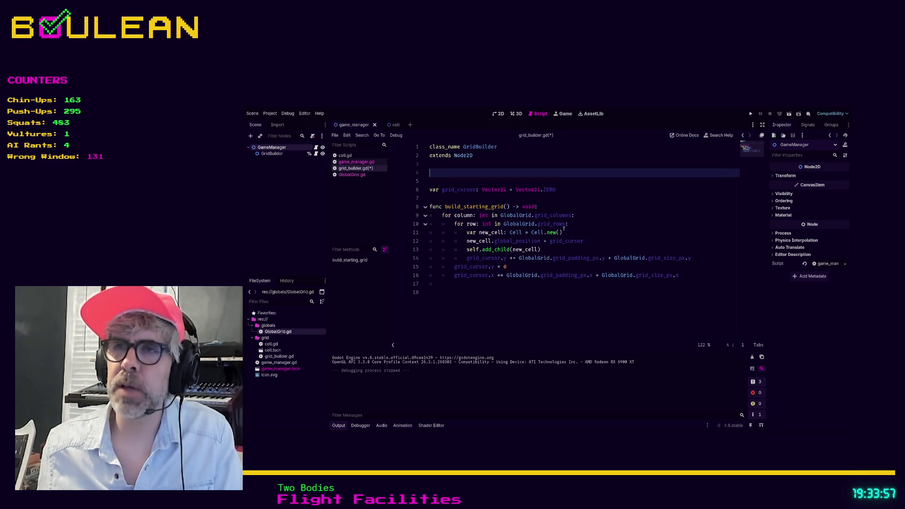
pyautogui.click(569, 232)
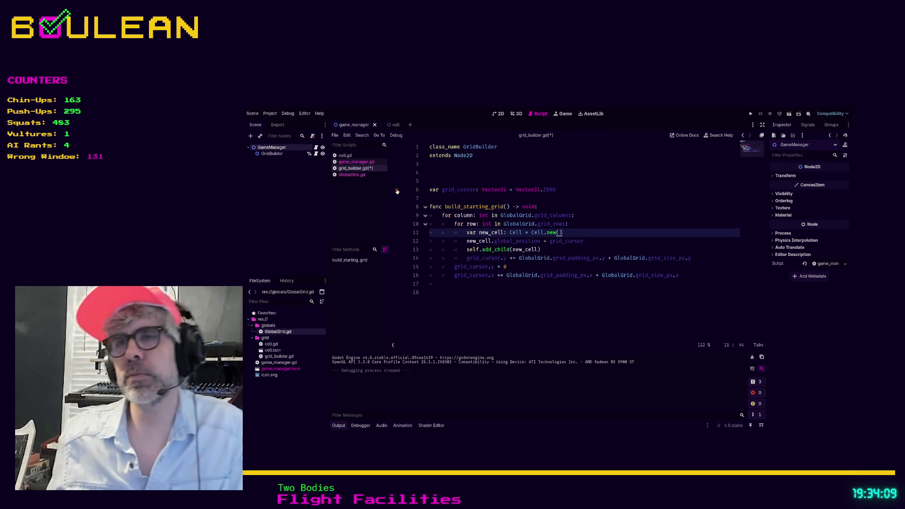
pyautogui.click(272, 154)
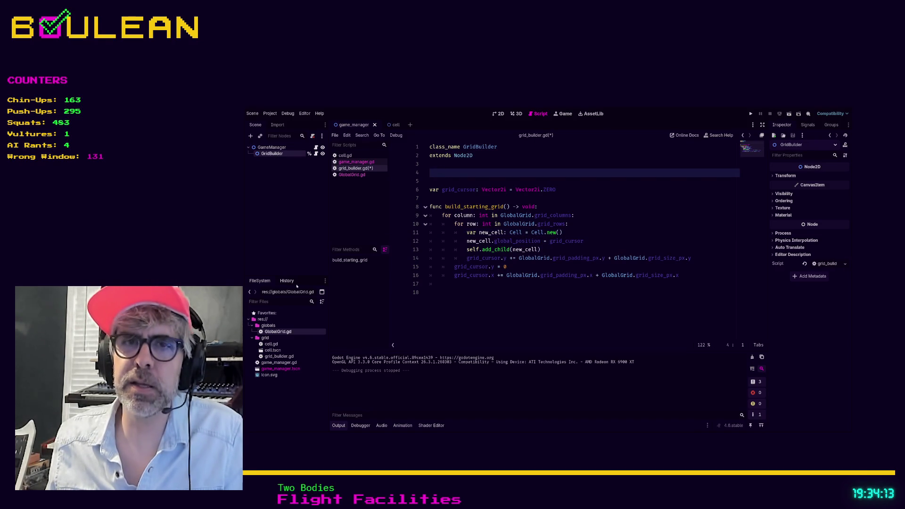
pyautogui.click(278, 350)
# Drag cell.tscn in as a preloaded CELL constant on line 4, typed as Cell.
pyautogui.moveTo(278, 350)
pyautogui.mouseDown()
pyautogui.moveTo(297, 349)
pyautogui.moveTo(448, 169)
pyautogui.moveTo(437, 172)
pyautogui.mouseUp()
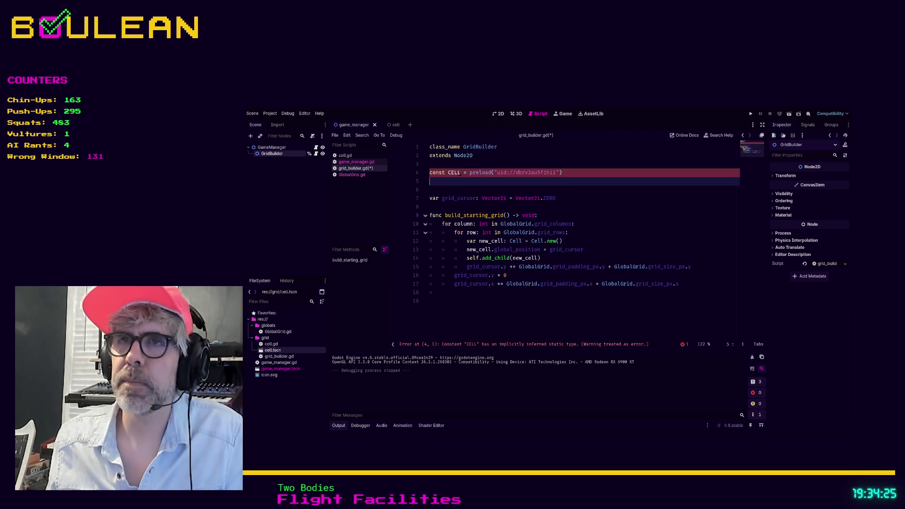
pyautogui.click(460, 172)
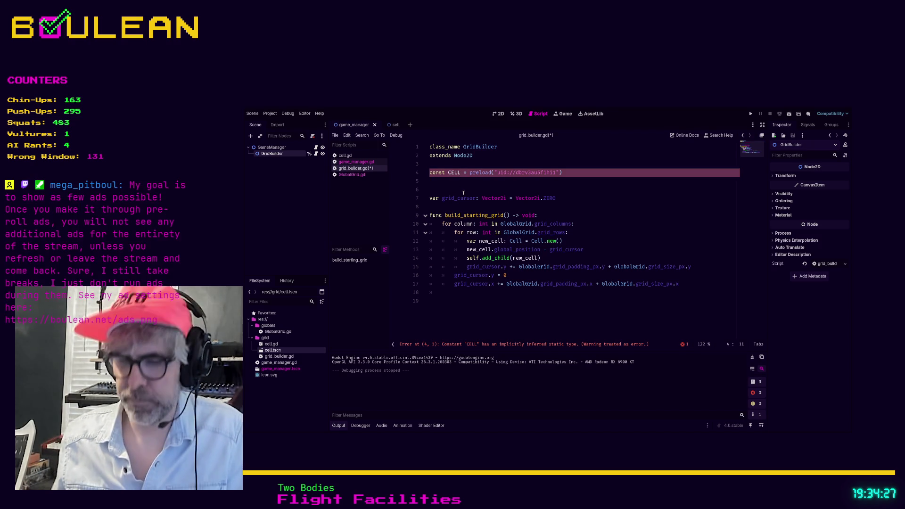
pyautogui.write(': Cell')
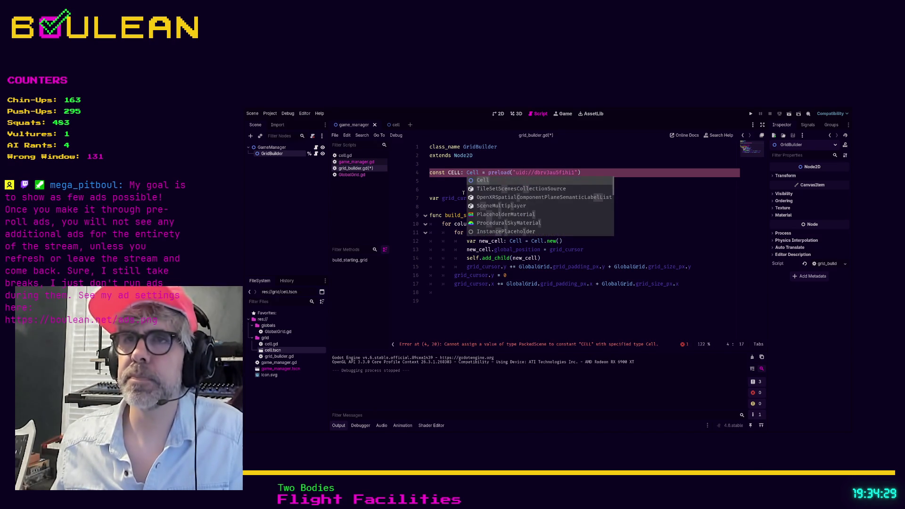
pyautogui.click(444, 190)
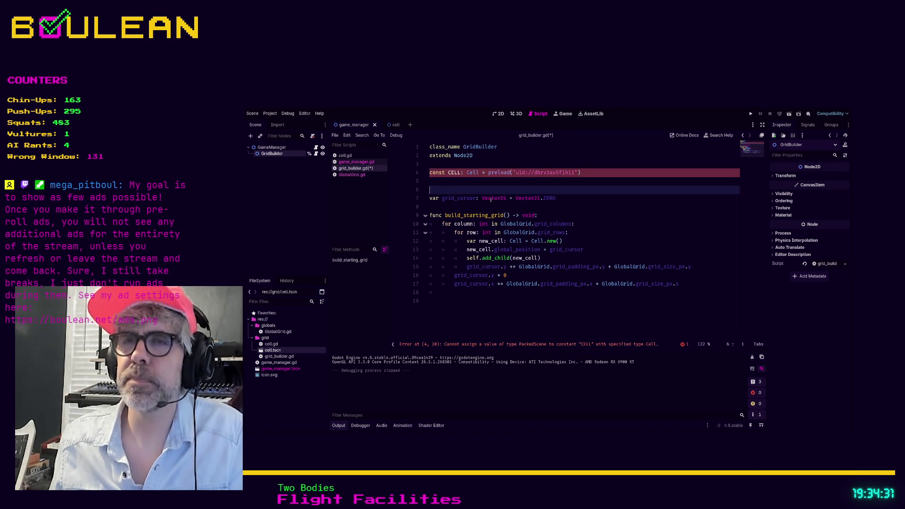
# Change the CELL constant's type to PackedScene, clearing the static-type error.
pyautogui.doubleClick(473, 172)
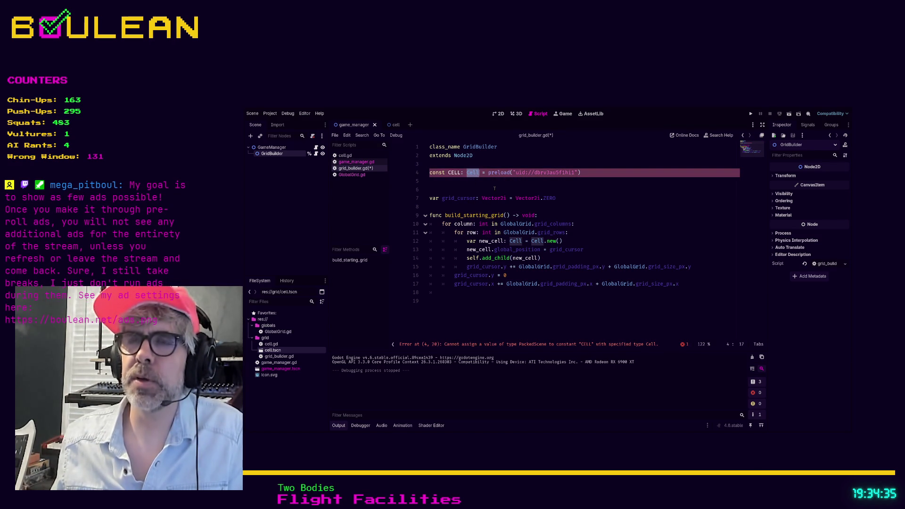
pyautogui.write('Sc')
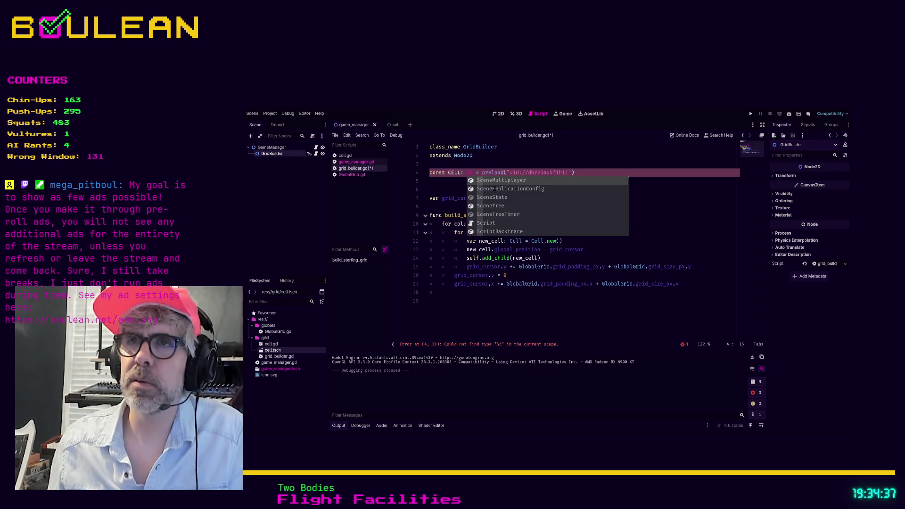
pyautogui.press('BackSpace')
pyautogui.write('Packed')
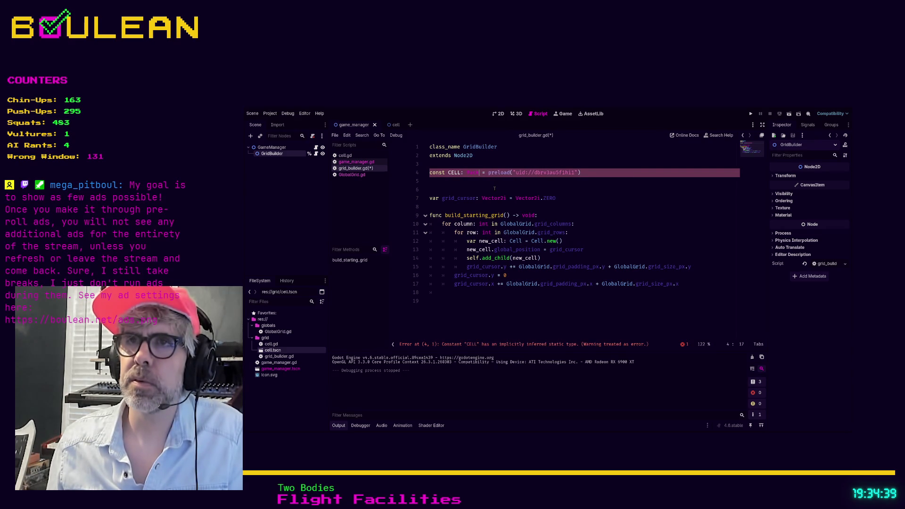
pyautogui.write('Scene')
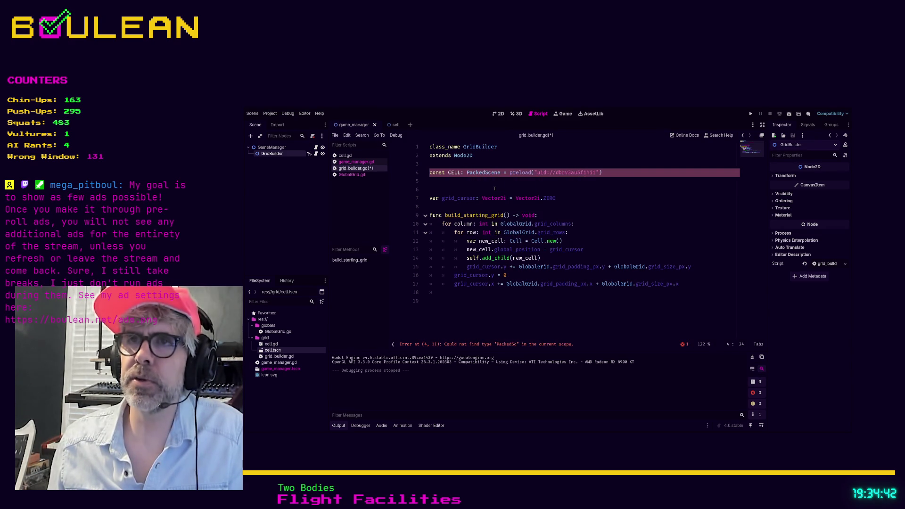
pyautogui.press('Return')
pyautogui.click(494, 189)
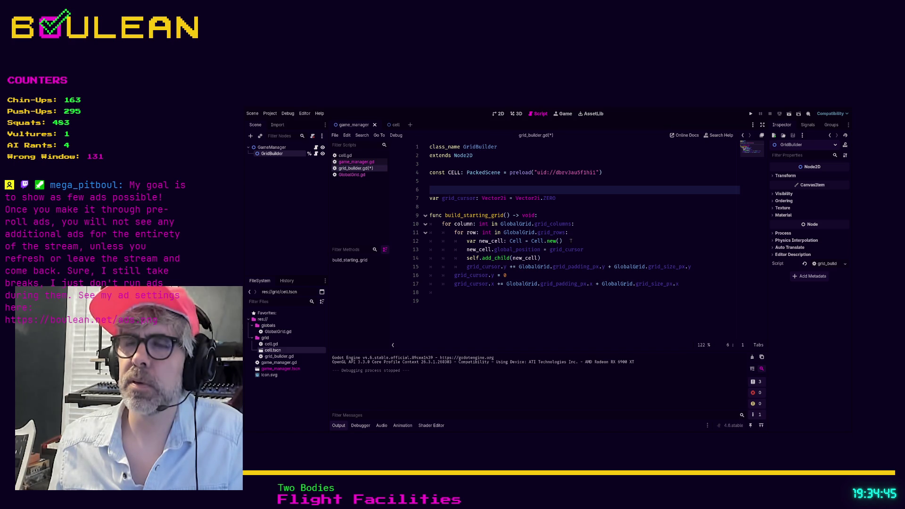
pyautogui.moveTo(540, 257); pyautogui.dragTo(426, 244)
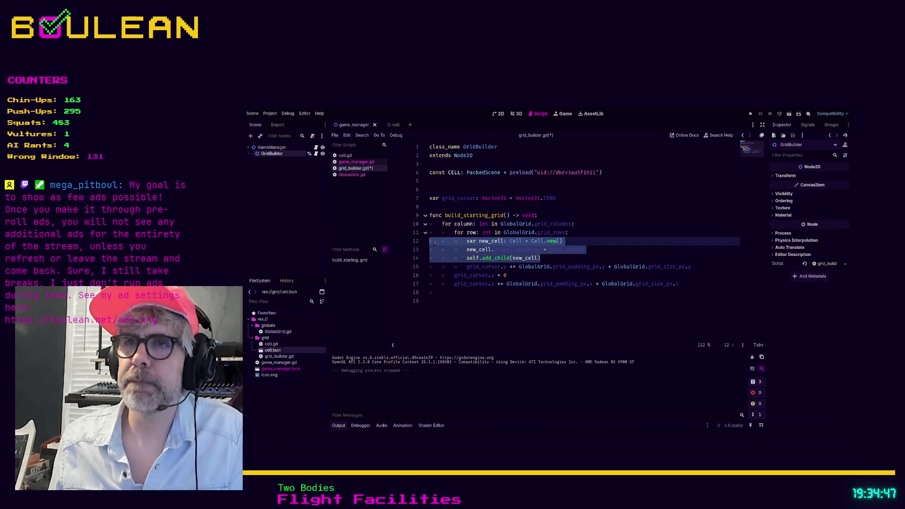
# Comment out the old cell-creation lines and add a CELL.instantiate() line above them, then save.
pyautogui.hotkey('ctrl', 'k')
pyautogui.hotkey('ctrl', 'shift', 'Return')
pyautogui.press('Tab')
pyautogui.press('Tab')
pyautogui.write('CELL.')
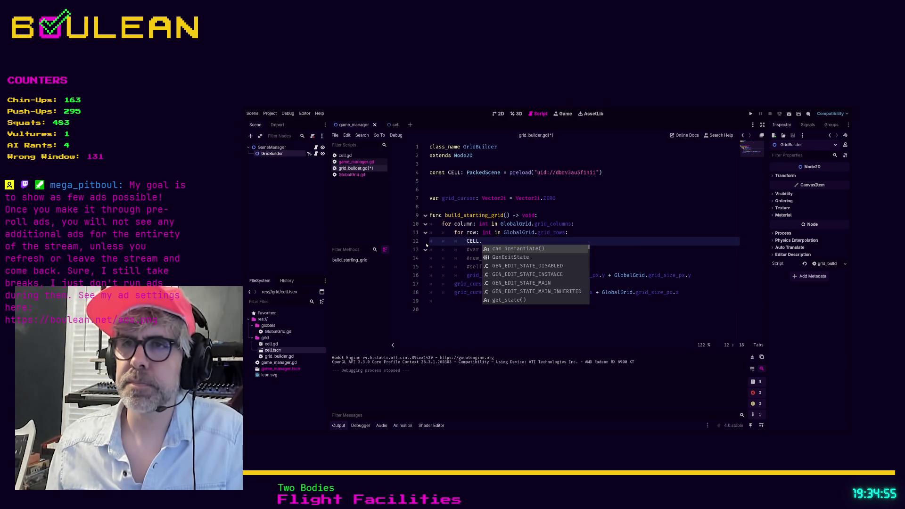
pyautogui.write('inst')
pyautogui.press('Return')
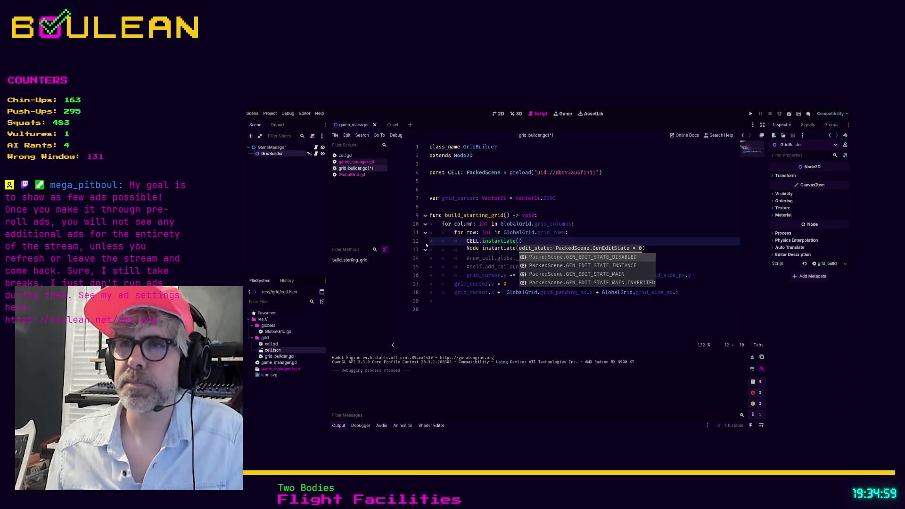
pyautogui.press('Right')
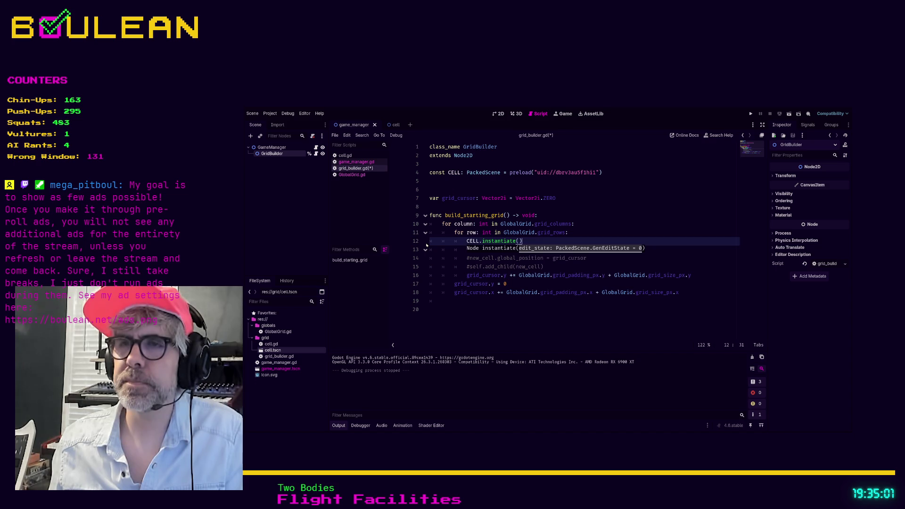
pyautogui.press('Return')
pyautogui.hotkey('ctrl', 's')
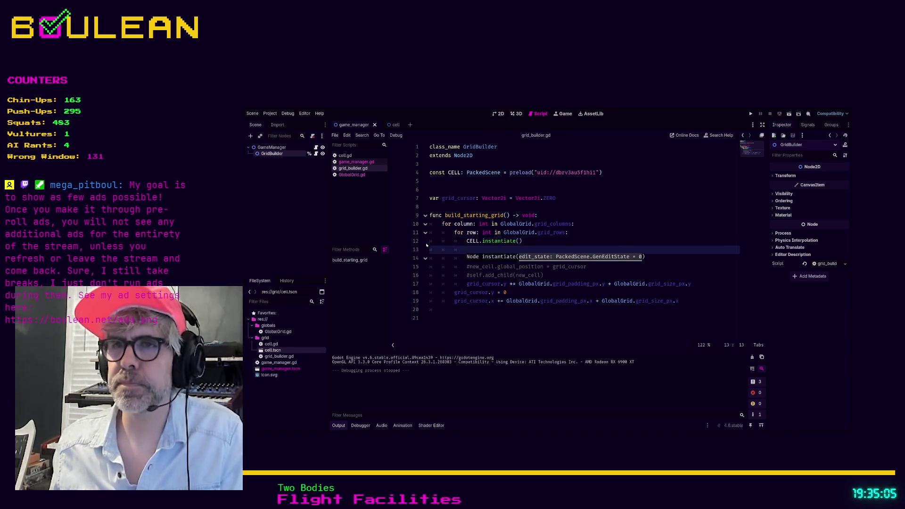
# Make that line declare 'var new_cell: Cell = CELL.instantiate()'.
pyautogui.write('cel')
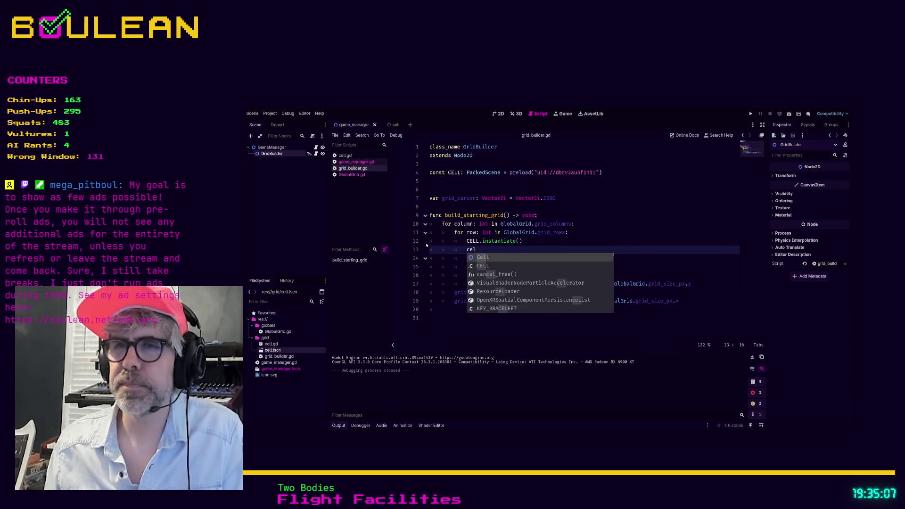
pyautogui.press('BackSpace')
pyautogui.press('BackSpace')
pyautogui.press('BackSpace')
pyautogui.press('Up')
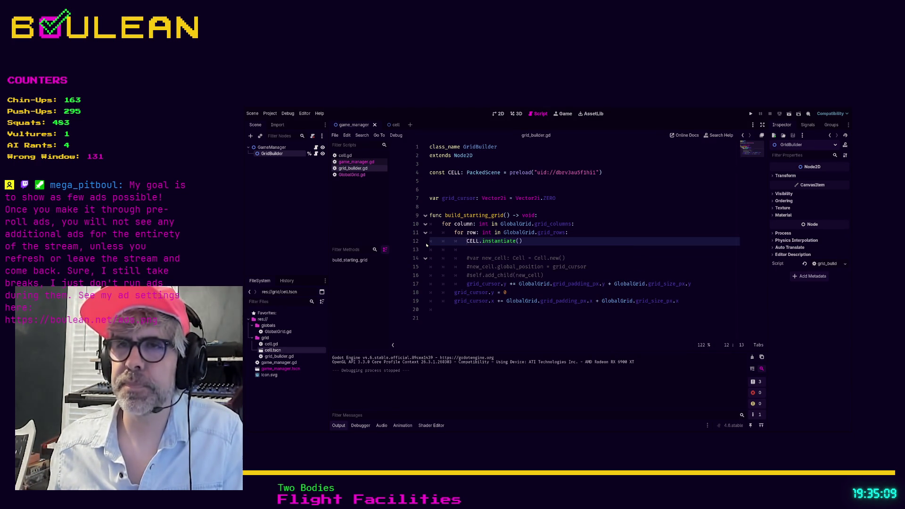
pyautogui.write('var new_cell:')
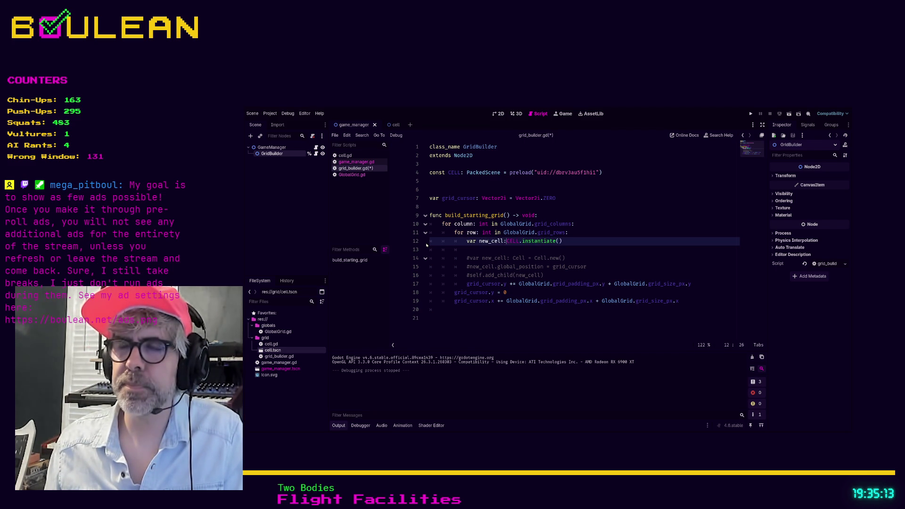
pyautogui.press('BackSpace')
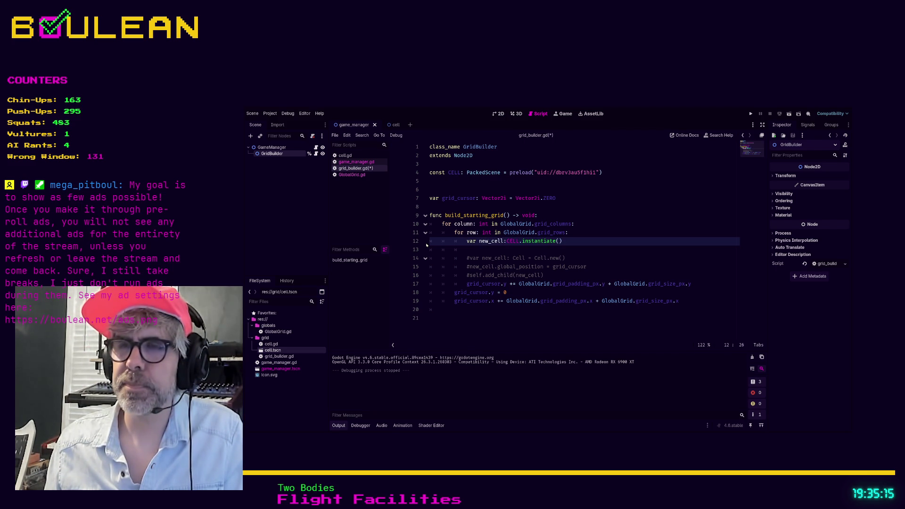
pyautogui.write('Cell')
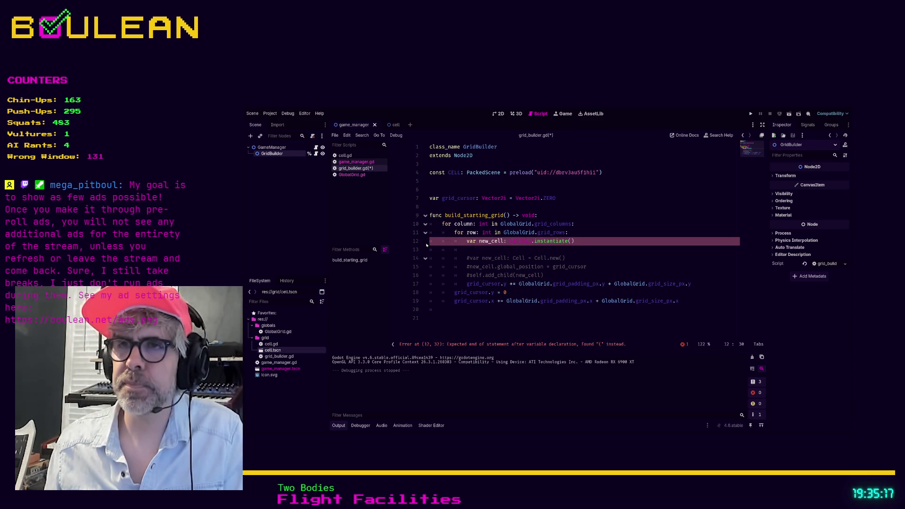
pyautogui.write(' =')
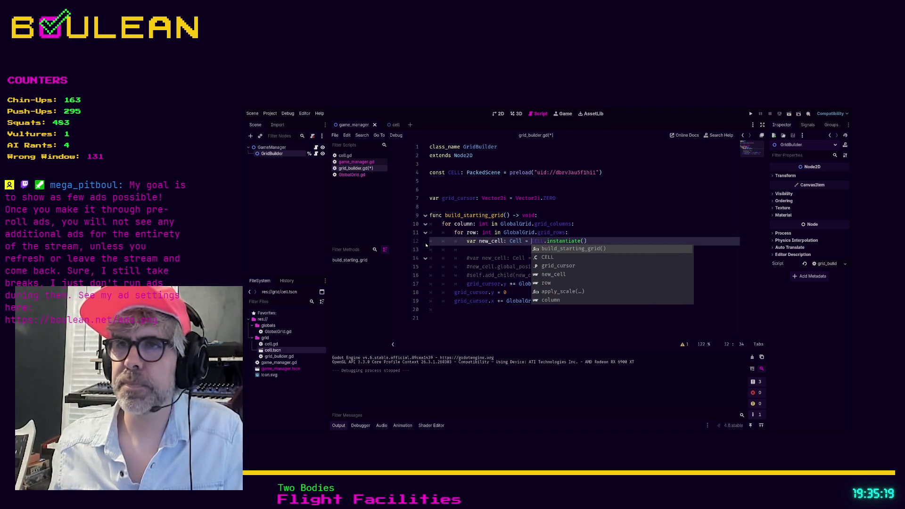
pyautogui.click(490, 249)
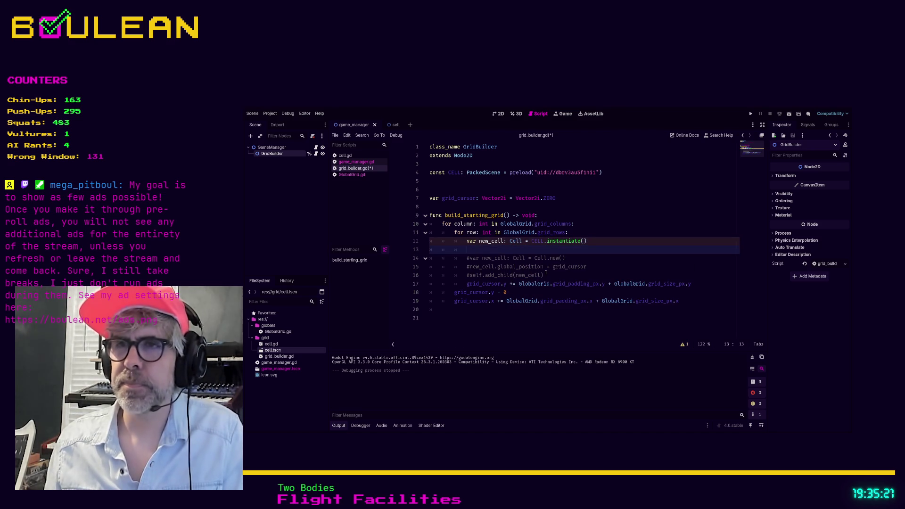
pyautogui.press('Down')
pyautogui.press('Down')
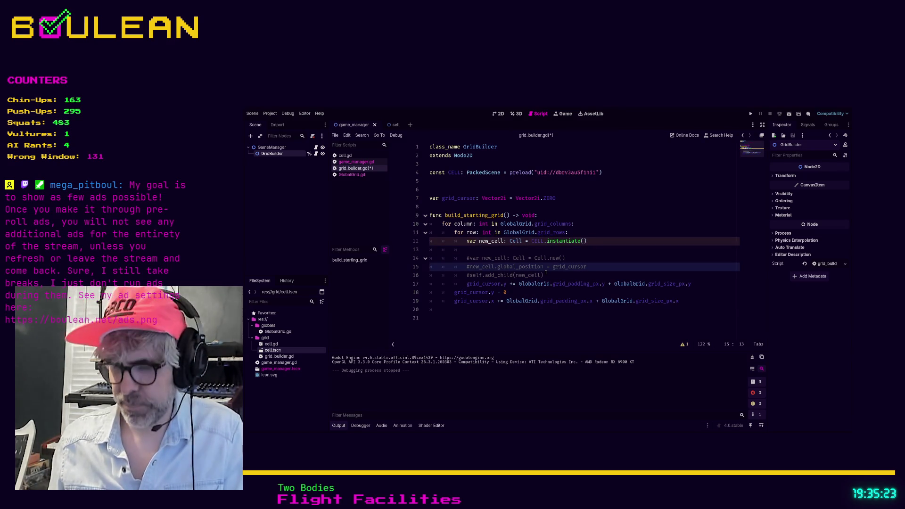
# Uncomment the global_position and add_child lines, save, and run the project.
pyautogui.press('Delete')
pyautogui.press('Down')
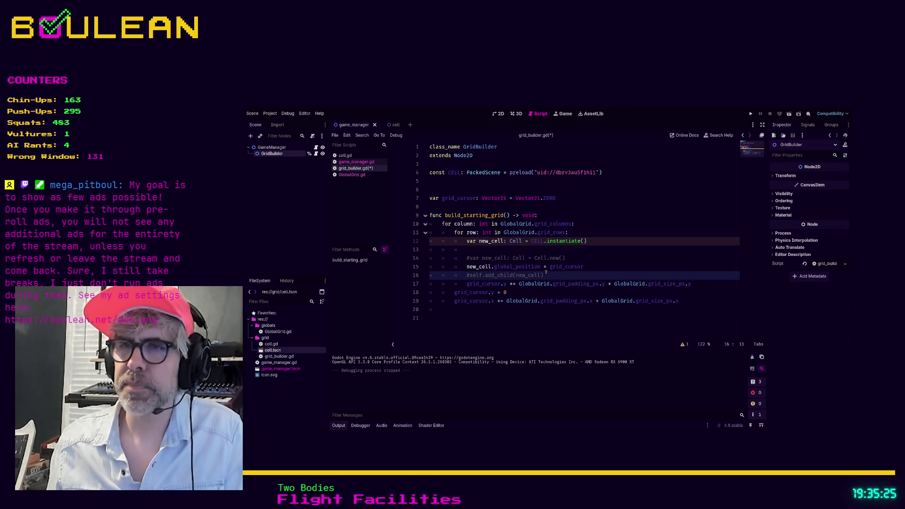
pyautogui.press('Delete')
pyautogui.press('End')
pyautogui.hotkey('ctrl', 's')
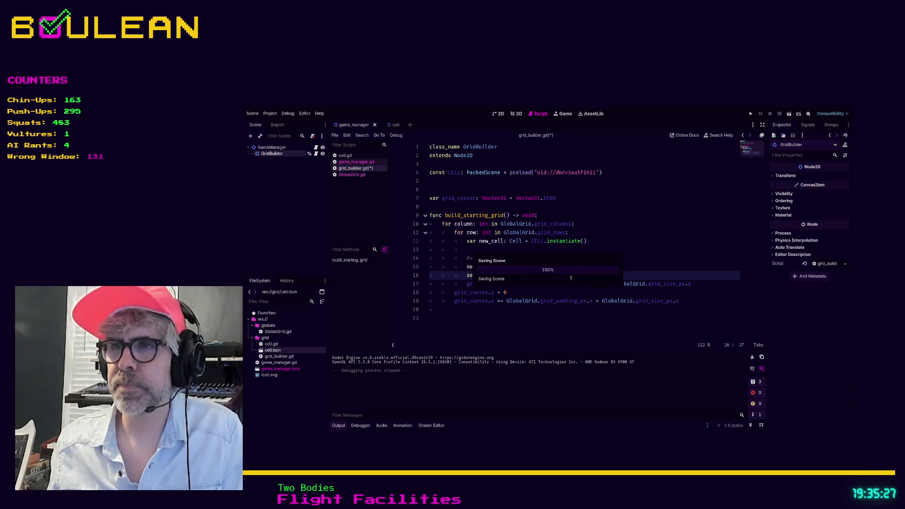
pyautogui.click(629, 256)
pyautogui.press('F5')
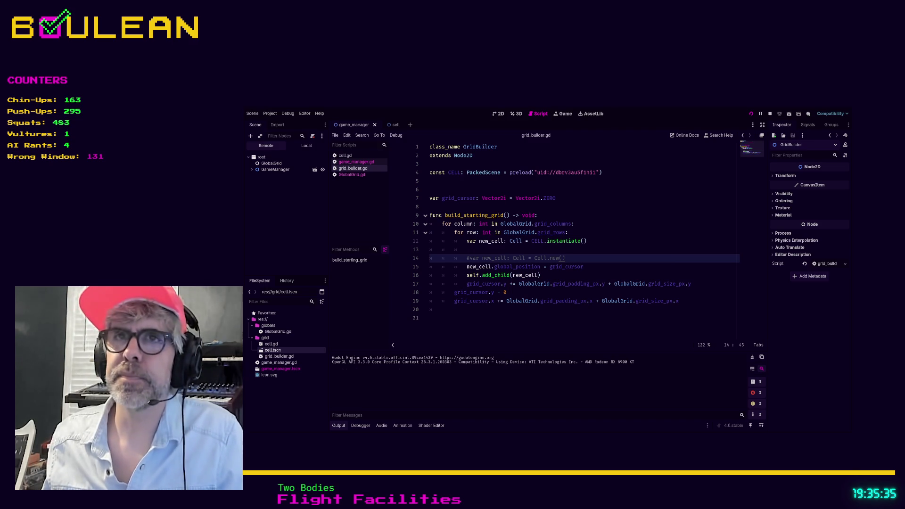
pyautogui.click(352, 175)
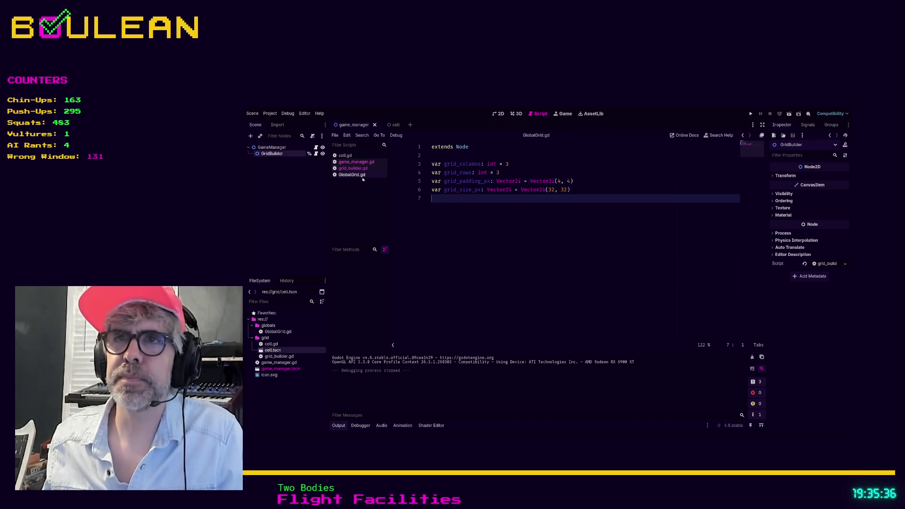
# Set grid_padding_px to Vector2i(2, 2) and test-run the game.
pyautogui.click(559, 181)
pyautogui.press('BackSpace')
pyautogui.write('2')
pyautogui.press('Right')
pyautogui.press('Right')
pyautogui.press('Right')
pyautogui.press('BackSpace')
pyautogui.write('2')
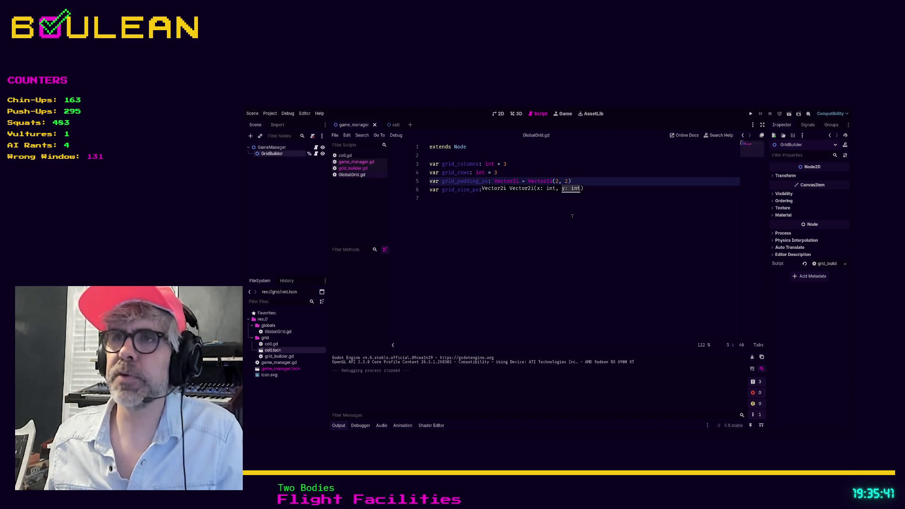
pyautogui.press('F5')
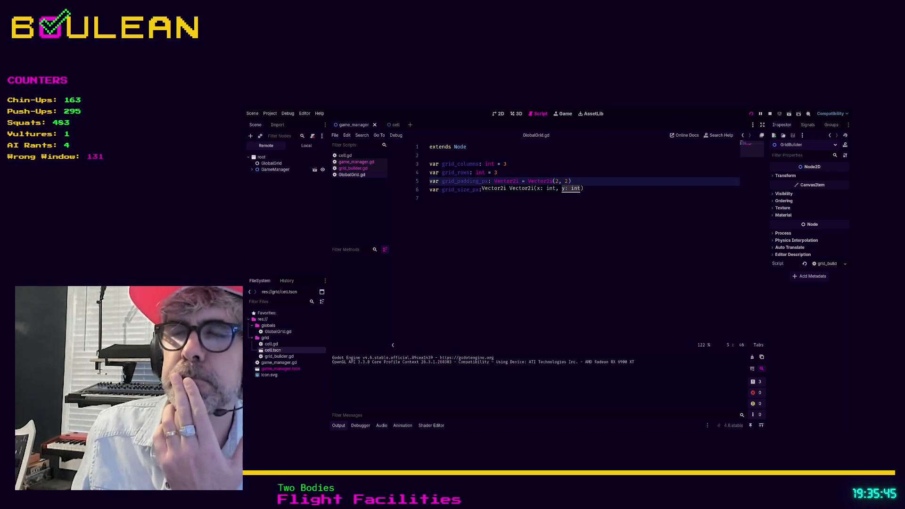
pyautogui.press('F8')
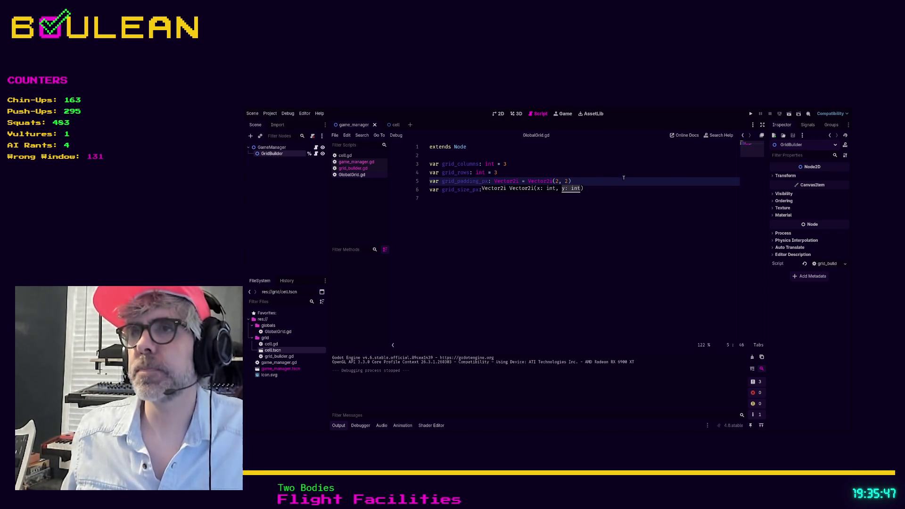
# Reduce grid_padding_px further to Vector2i(1, 1).
pyautogui.press('BackSpace')
pyautogui.write('1')
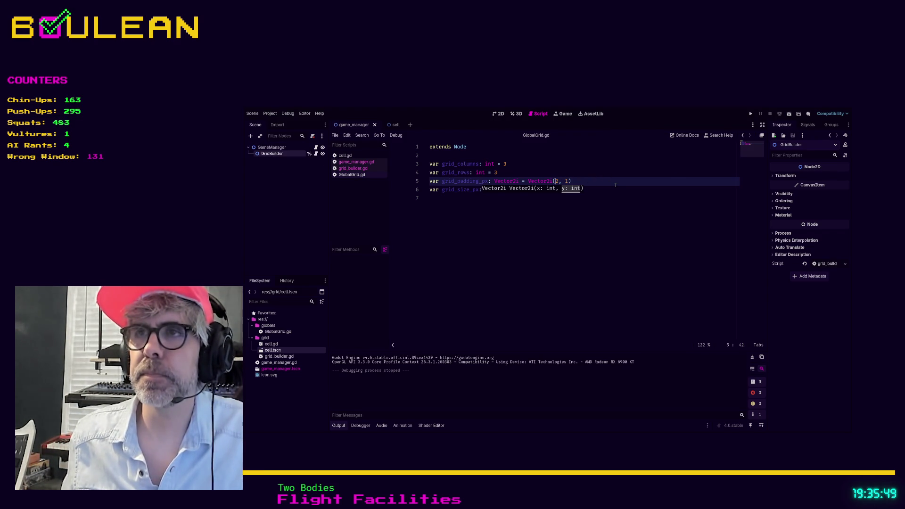
pyautogui.press('BackSpace')
pyautogui.write('1')
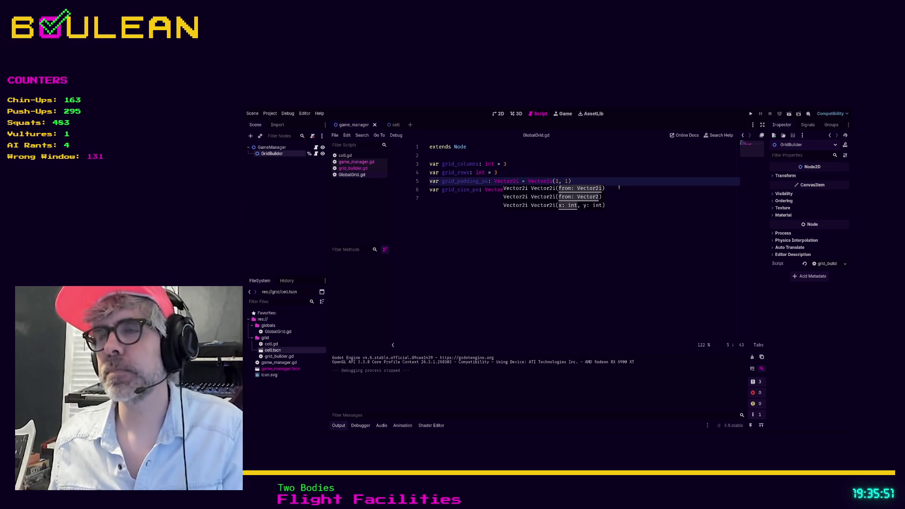
pyautogui.click(274, 148)
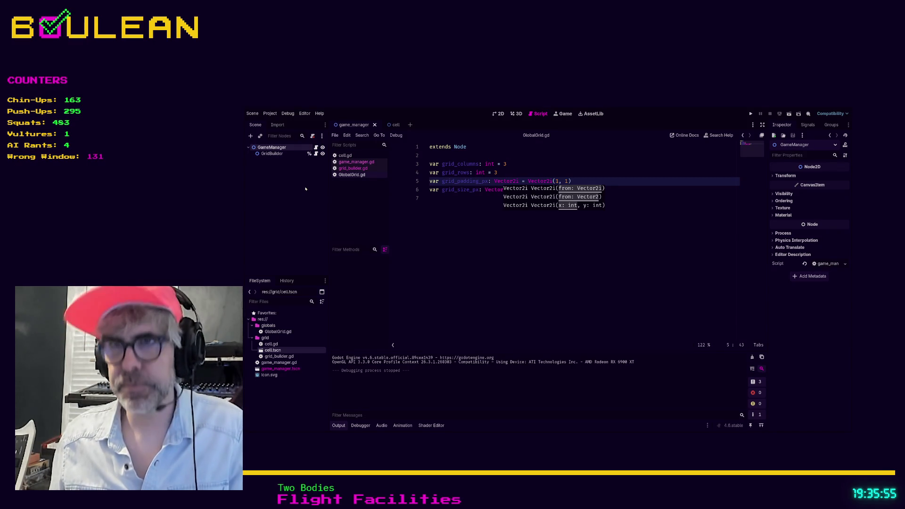
# Add a Camera2D child to GameManager, then run the game and stop it.
pyautogui.press('Return')
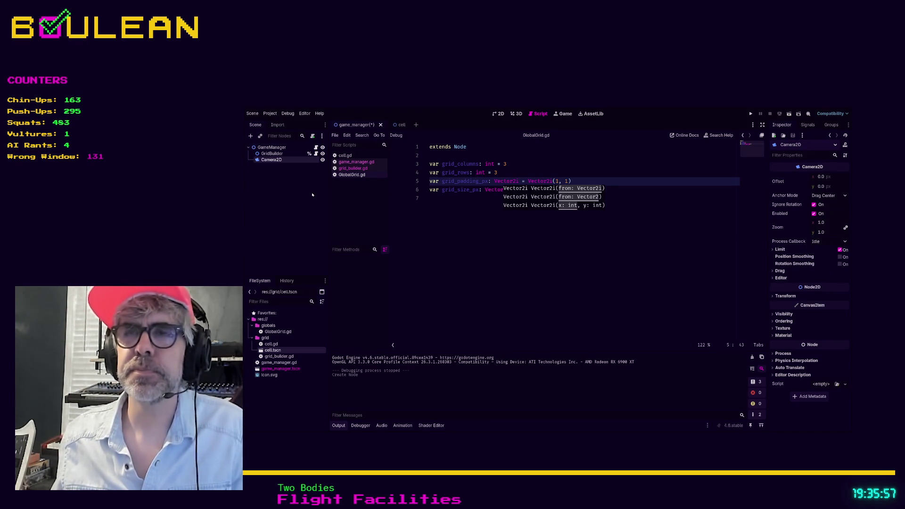
pyautogui.press('Down')
pyautogui.press('Down')
pyautogui.press('F5')
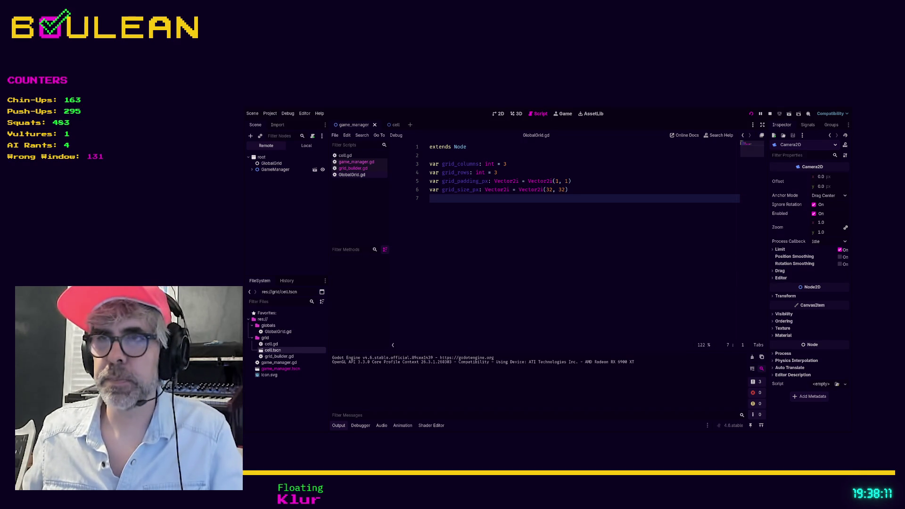
pyautogui.press('F8')
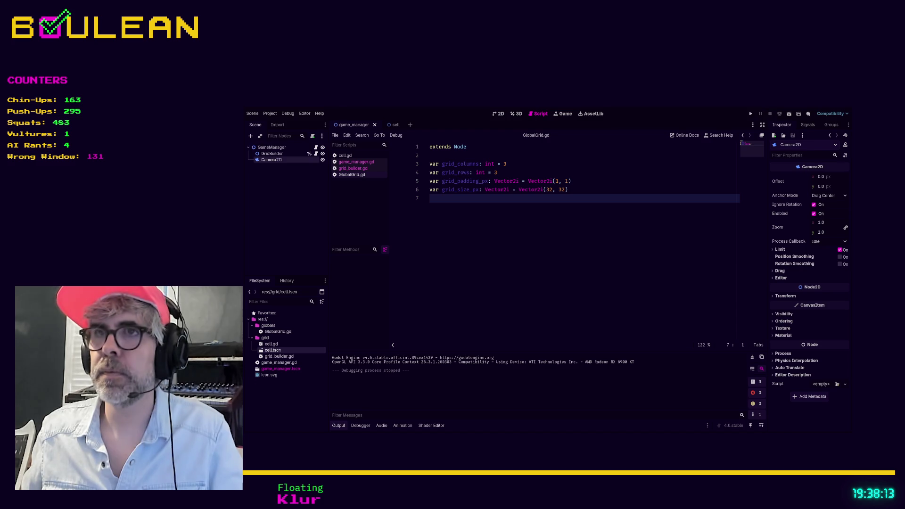
# Change grid_size_px on line 6 of GlobalGrid.gd from Vector2i(32, 32) to Vector2i(64, 64).
pyautogui.click(552, 189)
pyautogui.press('BackSpace')
pyautogui.press('BackSpace')
pyautogui.write('64')
pyautogui.press('Right')
pyautogui.press('Right')
pyautogui.press('Right')
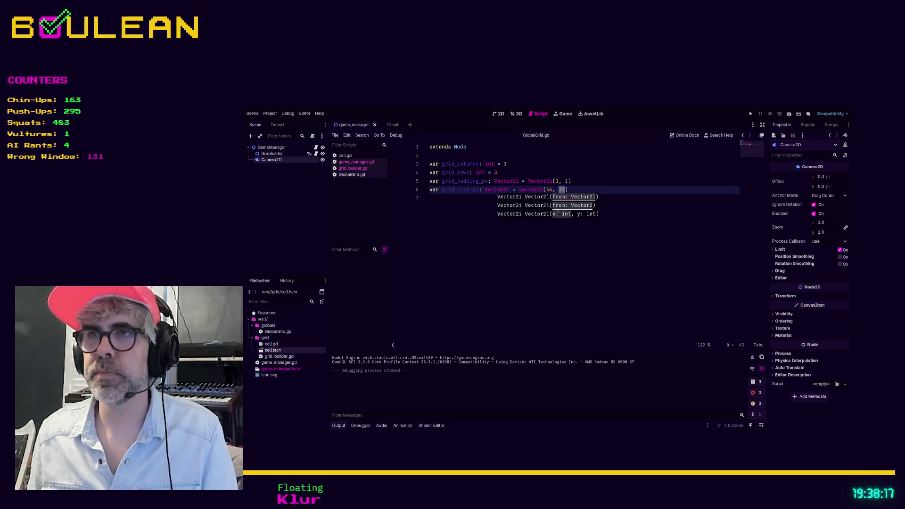
pyautogui.press('BackSpace')
pyautogui.press('Delete')
pyautogui.write('64')
# Save the GlobalGrid script, test-run the game with 64px cells, then stop it.
pyautogui.press('Down')
pyautogui.hotkey('ctrl', 's')
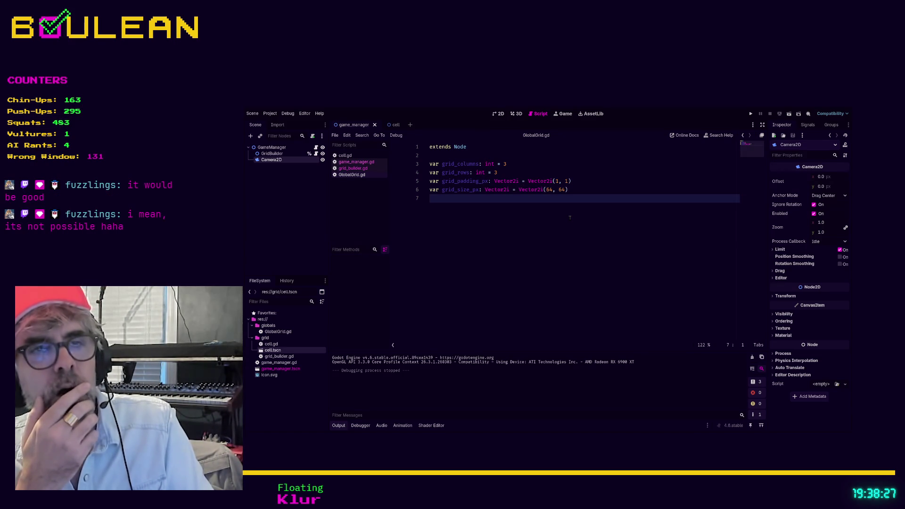
pyautogui.press('F5')
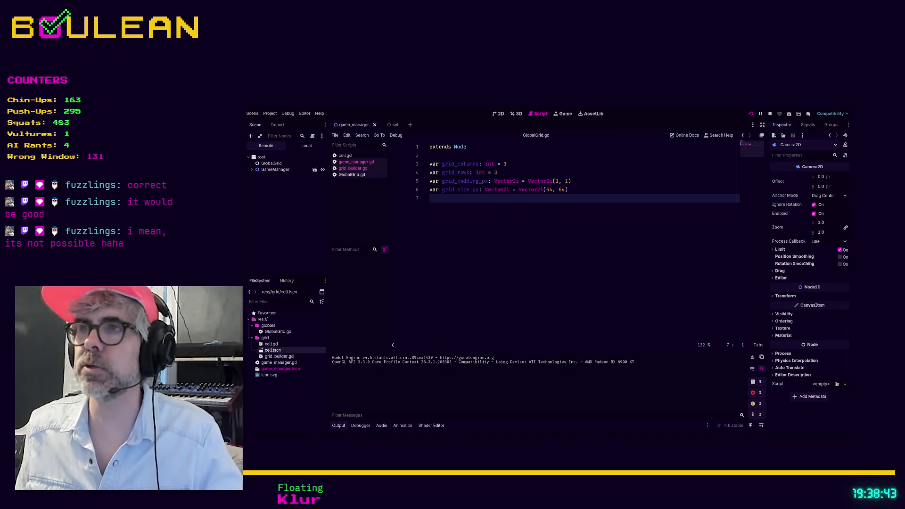
pyautogui.press('F8')
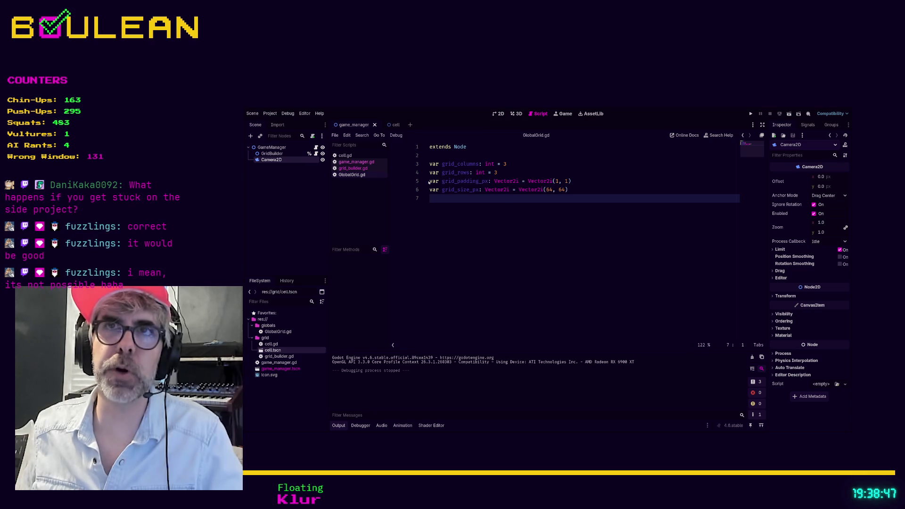
# In the cell scene, select the ColorRect under the Cell root node.
pyautogui.click(393, 126)
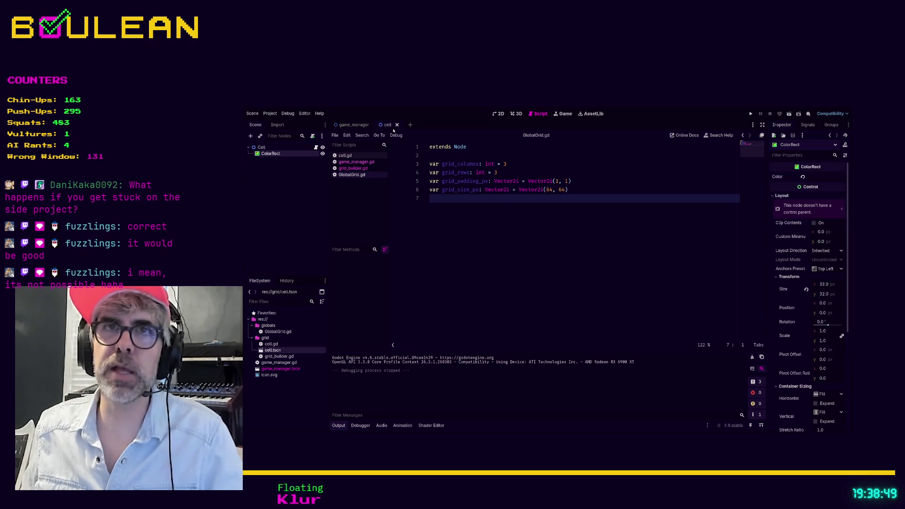
pyautogui.click(261, 147)
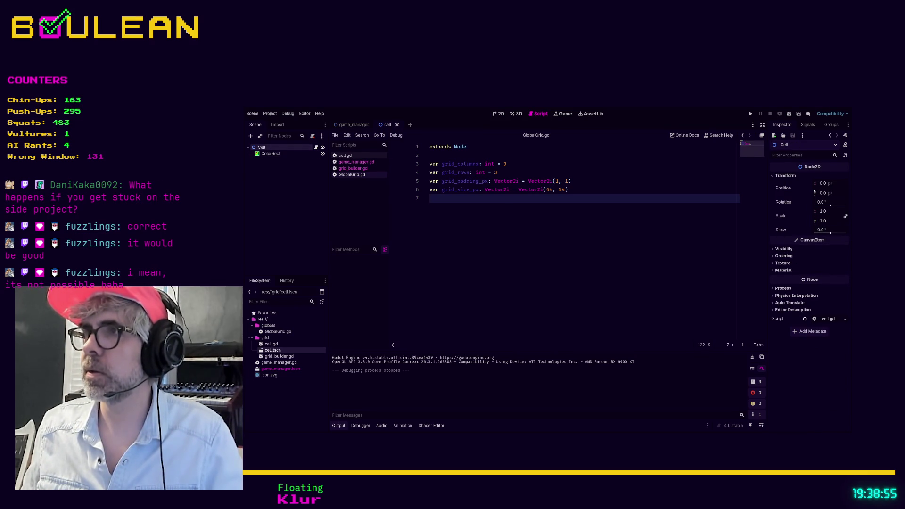
pyautogui.click(270, 154)
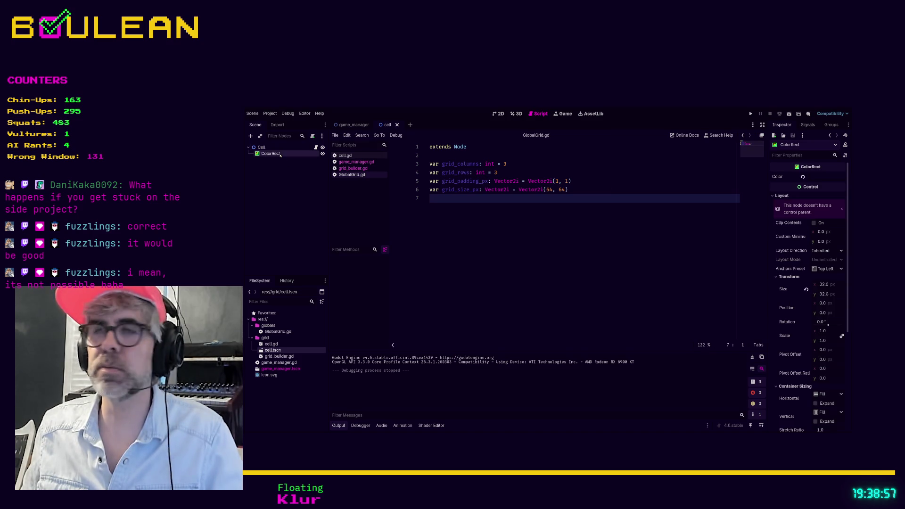
# Set the ColorRect size to 64 × 64 px, save the cell scene and run the game.
pyautogui.click(822, 284)
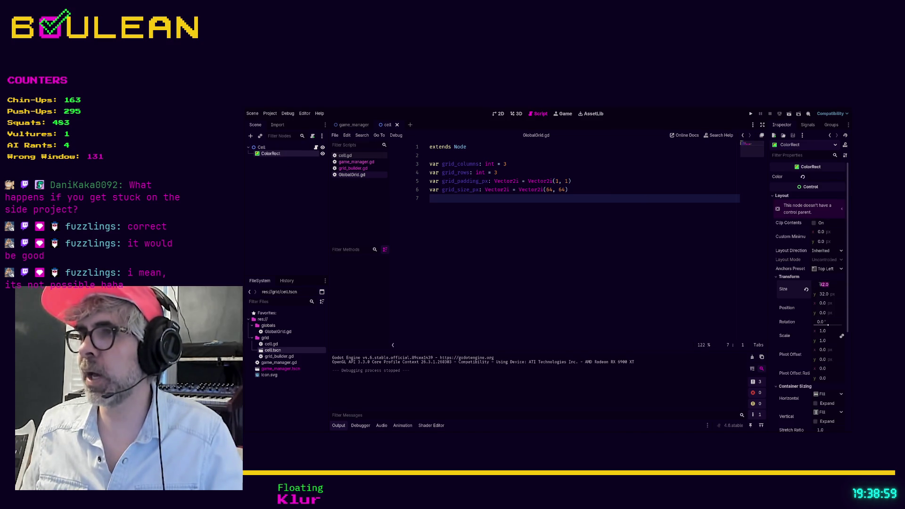
pyautogui.write('64')
pyautogui.press('Tab')
pyautogui.write('64')
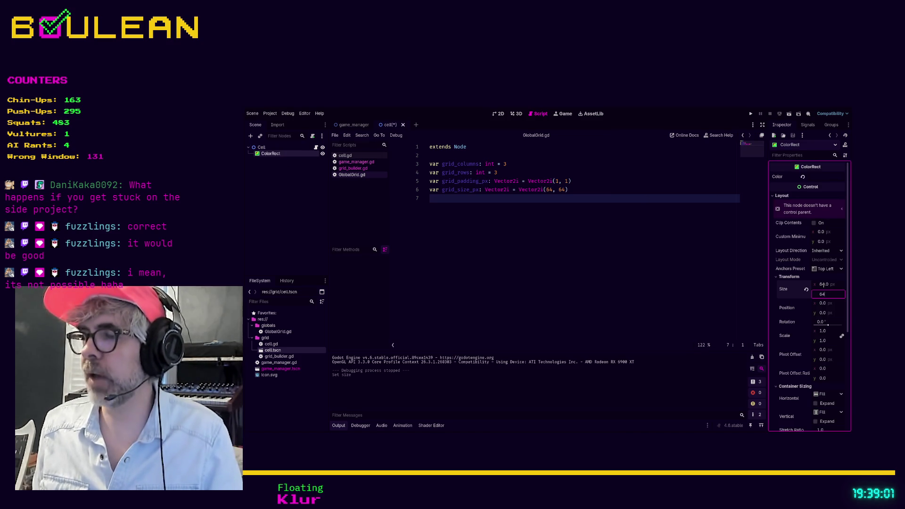
pyautogui.press('Return')
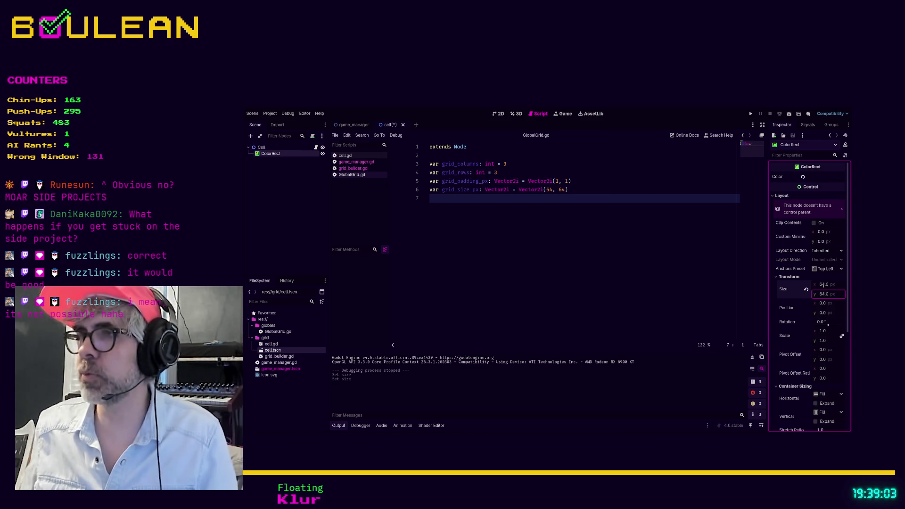
pyautogui.hotkey('ctrl', 's')
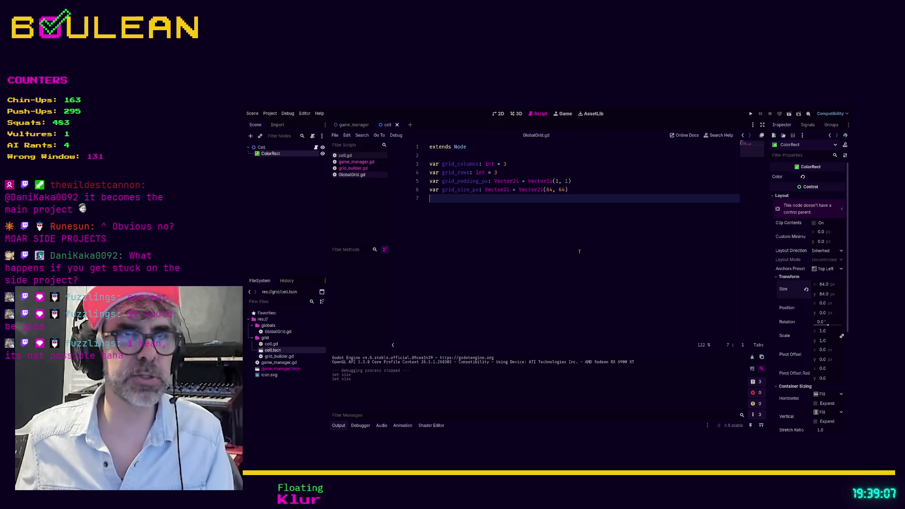
pyautogui.press('F5')
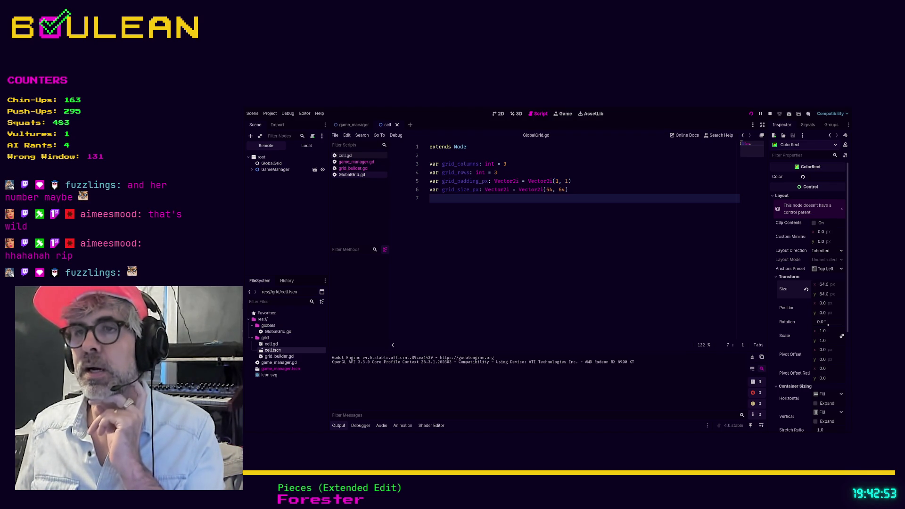
# Stop the game, set grid_columns and grid_rows to 24, and run again.
pyautogui.press('F8')
pyautogui.click(523, 164)
pyautogui.press('BackSpace')
pyautogui.write('24')
pyautogui.press('Down')
pyautogui.press('BackSpace')
pyautogui.write('24')
pyautogui.press('F5')
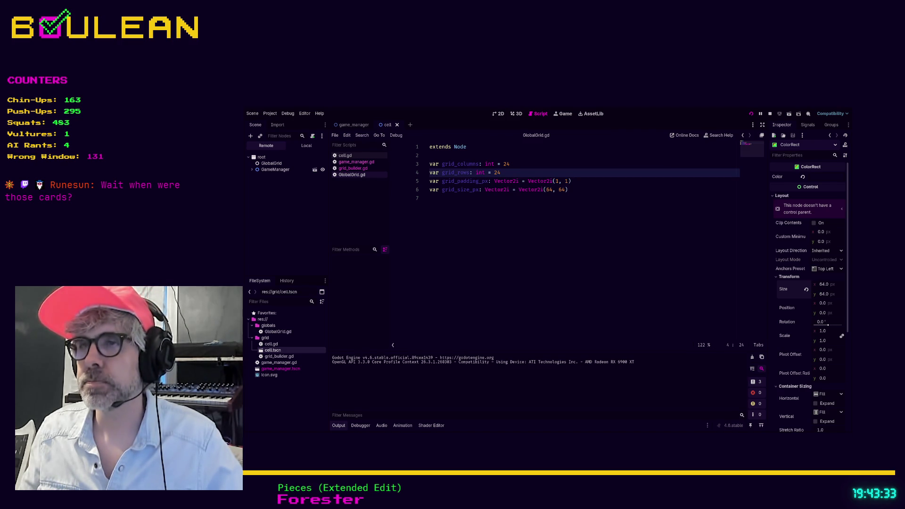
# Stop the game, change grid_columns and grid_rows to 12, and run again.
pyautogui.press('F8')
pyautogui.click(518, 165)
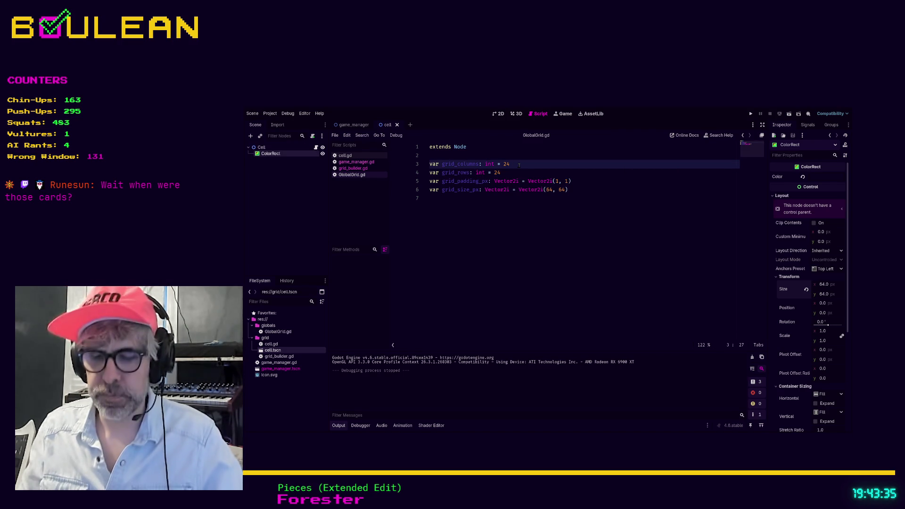
pyautogui.press('BackSpace')
pyautogui.press('BackSpace')
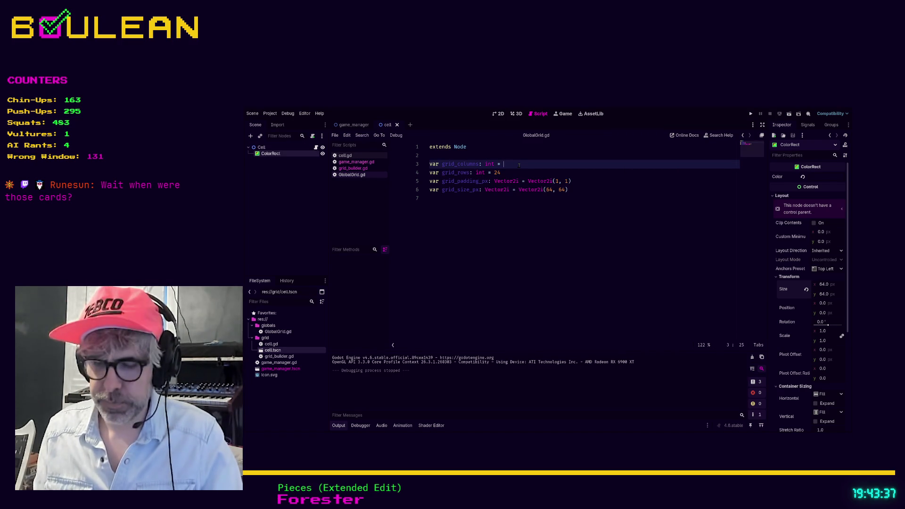
pyautogui.write('12')
pyautogui.press('Down')
pyautogui.press('BackSpace')
pyautogui.press('BackSpace')
pyautogui.write('12')
pyautogui.press('F5')
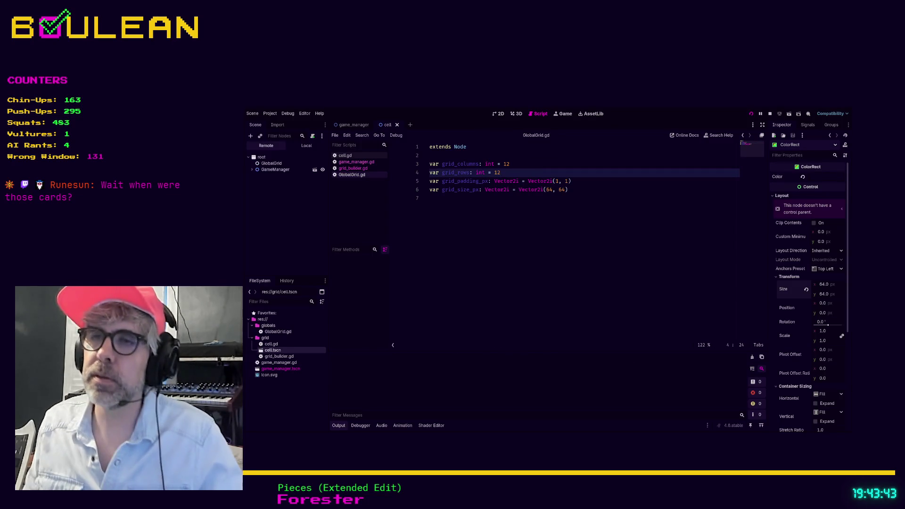
# Stop the game, set grid_columns and grid_rows to 9, and run the 9 by 9 grid.
pyautogui.press('F8')
pyautogui.click(513, 164)
pyautogui.press('BackSpace')
pyautogui.press('BackSpace')
pyautogui.write('9')
pyautogui.press('Down')
pyautogui.press('BackSpace')
pyautogui.press('BackSpace')
pyautogui.write('9')
pyautogui.press('F5')
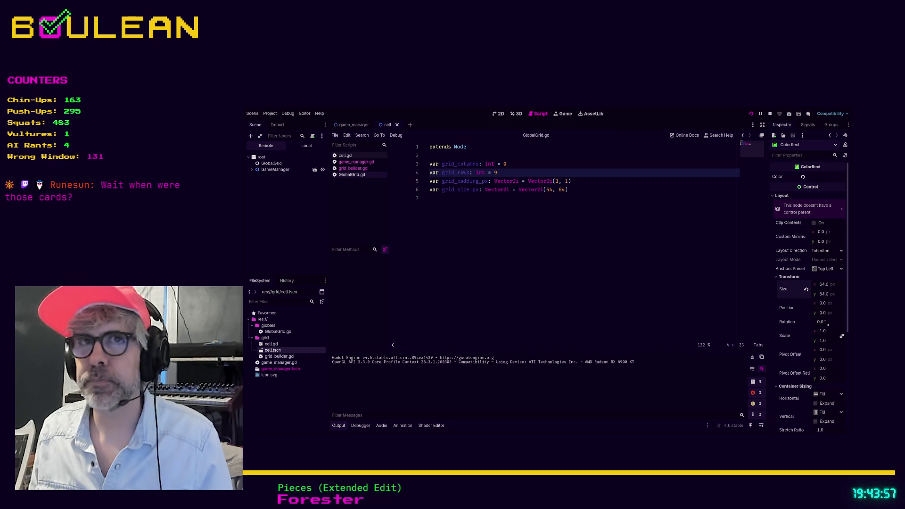
pyautogui.click(594, 217)
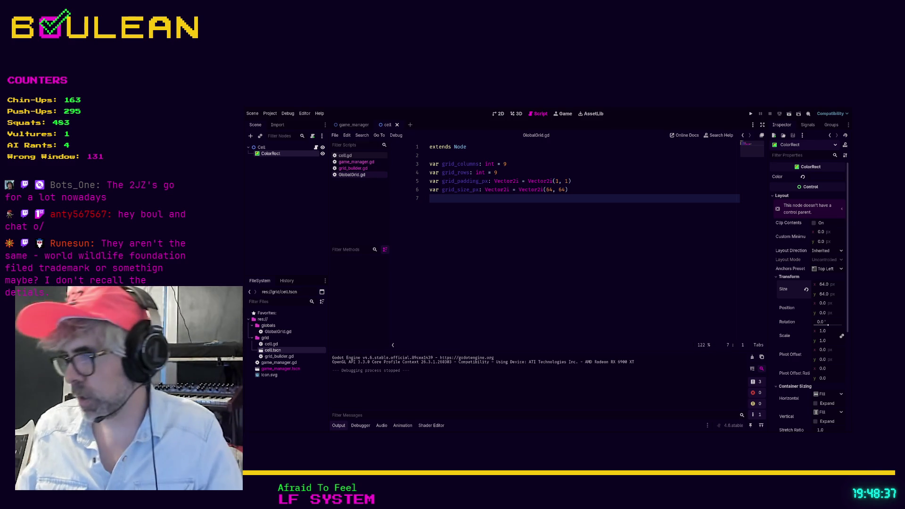
# Load worldwildlife.org in a new browser tab, then minimize the browser window.
pyautogui.hotkey('alt', 'Tab')
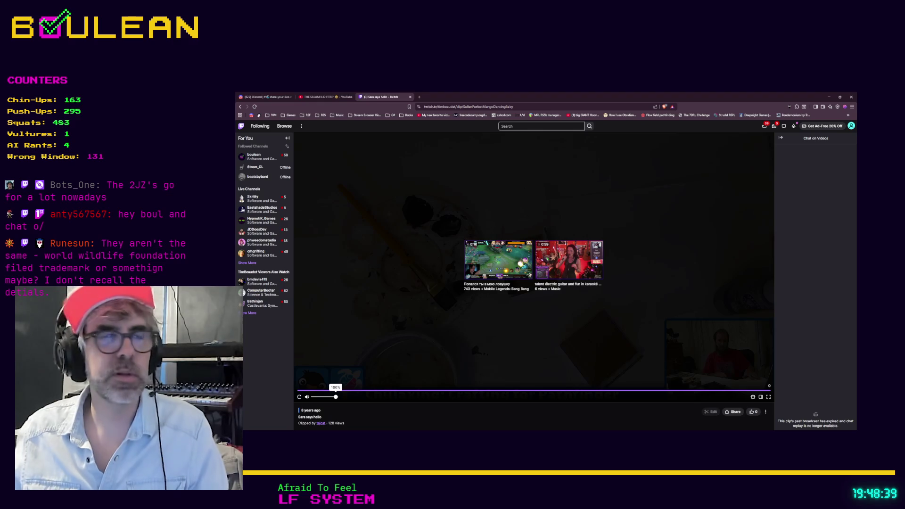
pyautogui.hotkey('ctrl', 't')
pyautogui.write('https://www.worldwildlife.org/')
pyautogui.press('Return')
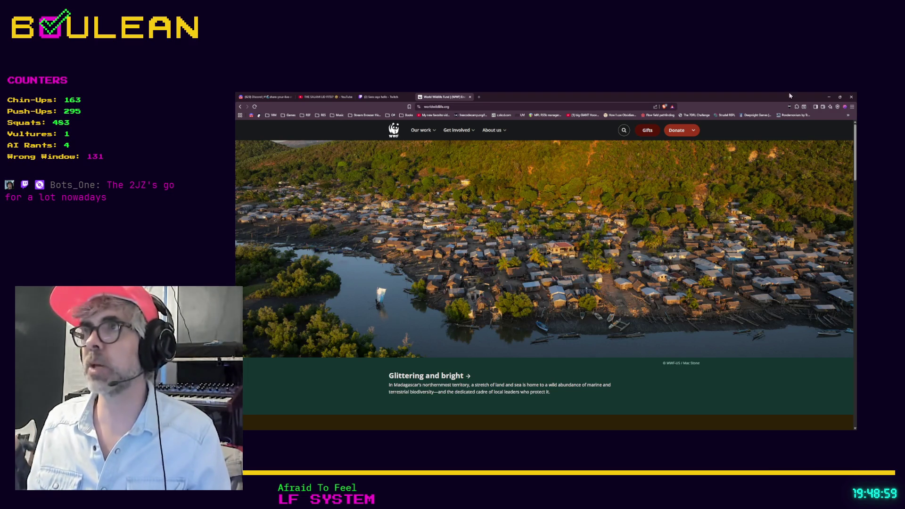
pyautogui.click(828, 98)
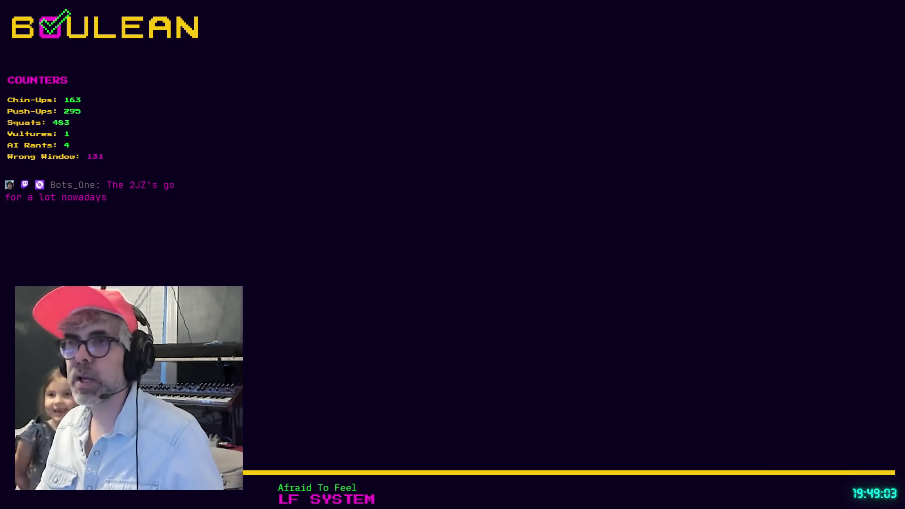
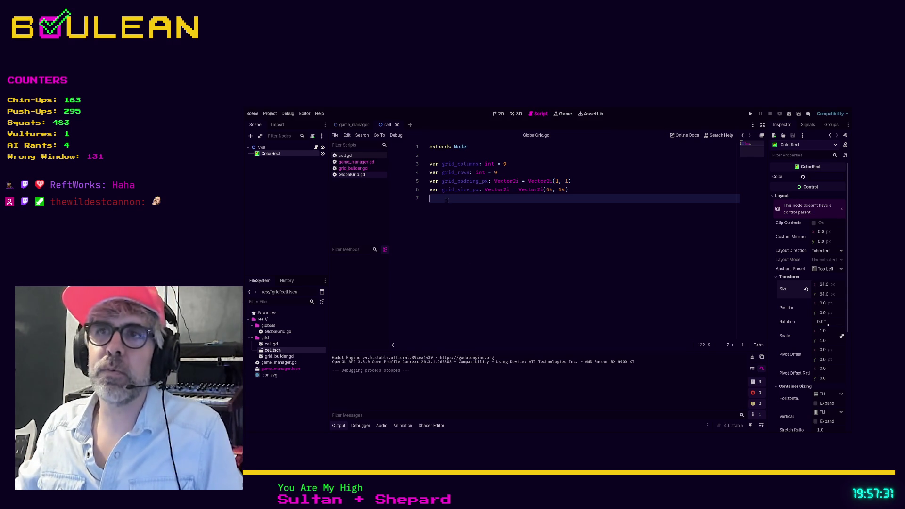
# Review game_manager.gd, select the GameManager node in its scene, and open grid_builder.gd.
pyautogui.click(354, 162)
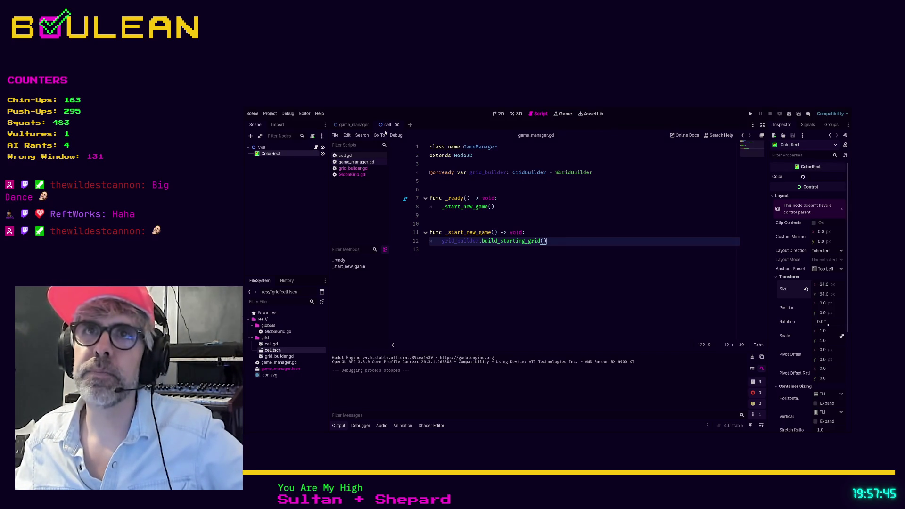
pyautogui.click(352, 127)
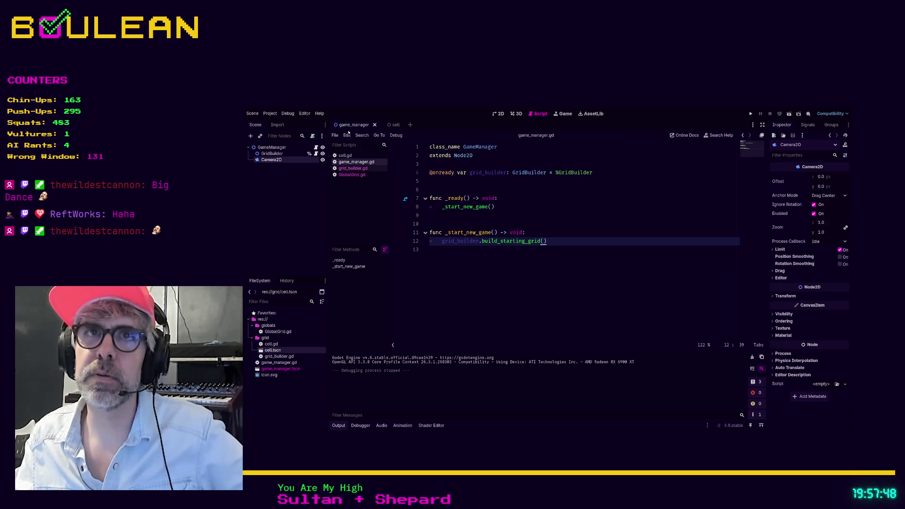
pyautogui.click(275, 148)
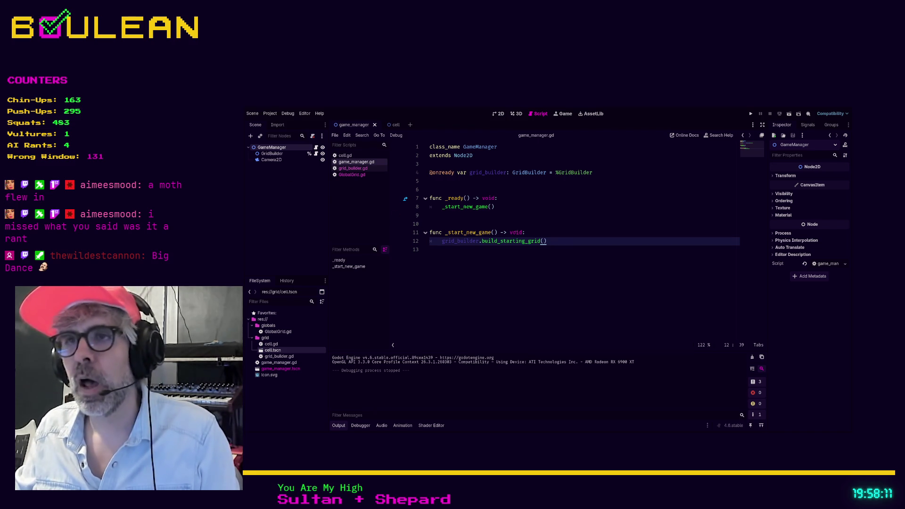
pyautogui.click(342, 170)
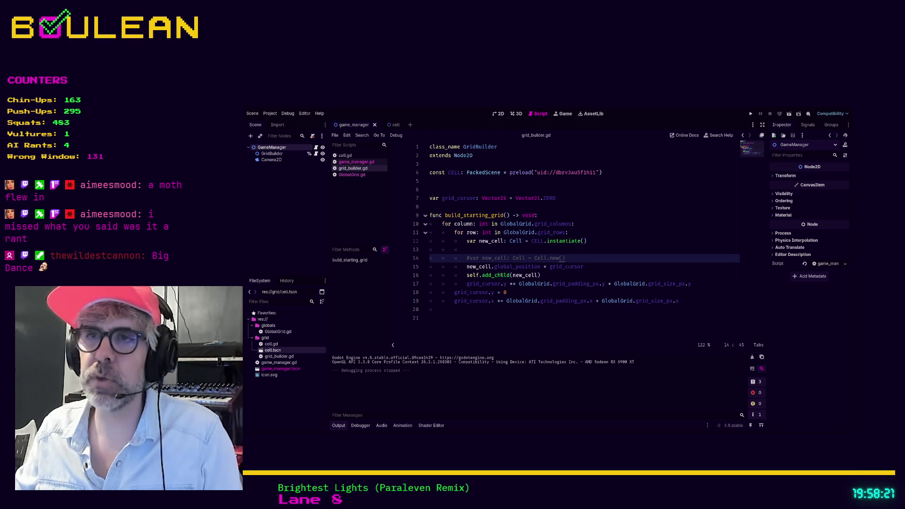
pyautogui.click(487, 275)
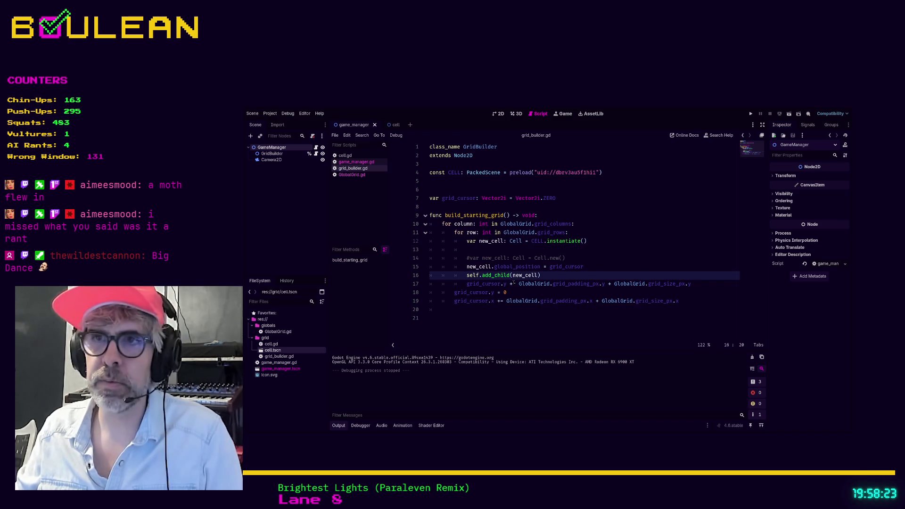
pyautogui.keyDown('ctrl'); pyautogui.scroll(2, 513, 281); pyautogui.keyUp('ctrl')
pyautogui.keyDown('ctrl'); pyautogui.scroll(2, 513, 281); pyautogui.keyUp('ctrl')
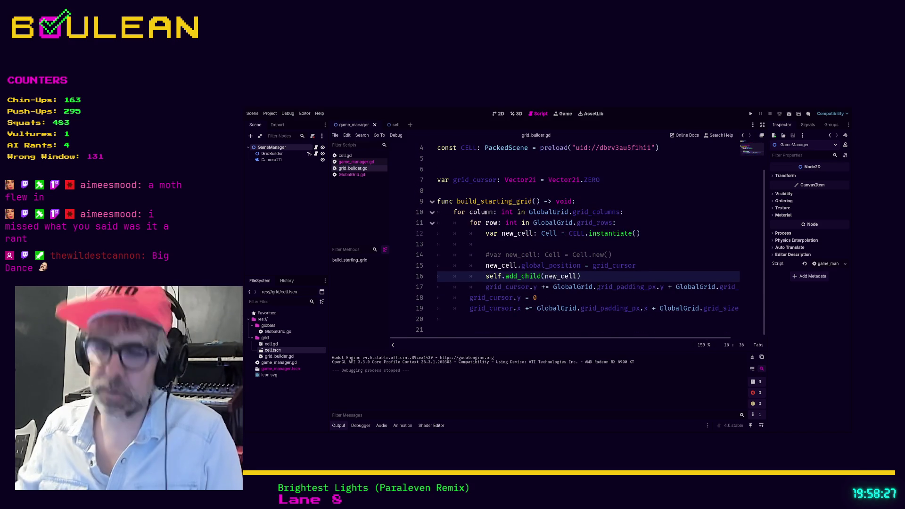
pyautogui.click(579, 276)
pyautogui.write(',')
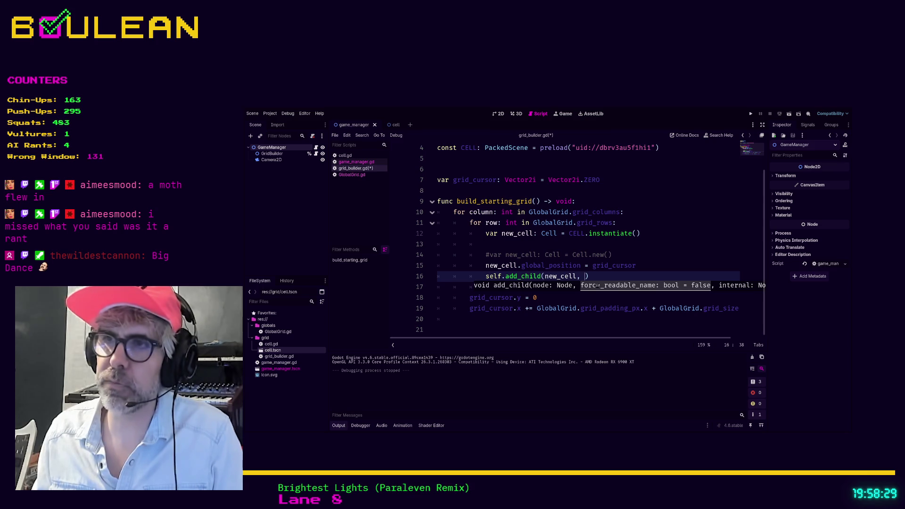
pyautogui.write(' true')
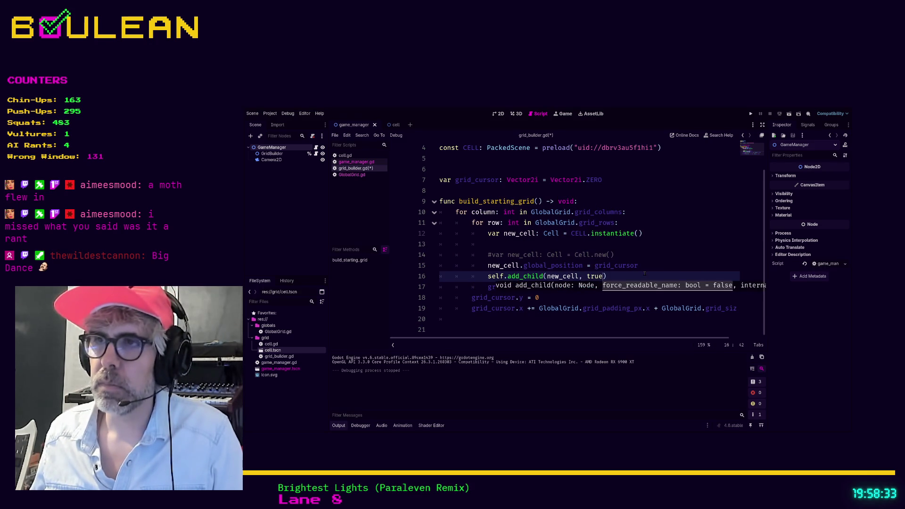
pyautogui.press('End')
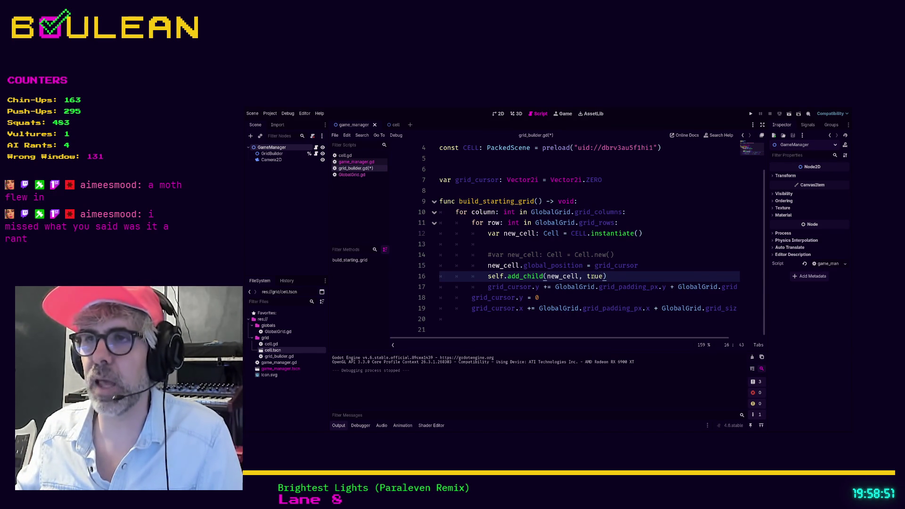
pyautogui.doubleClick(593, 277)
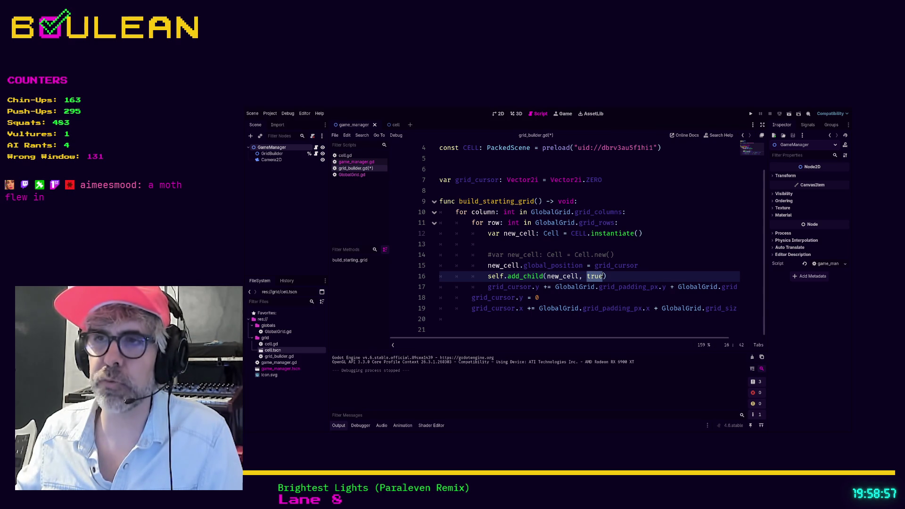
pyautogui.click(603, 275)
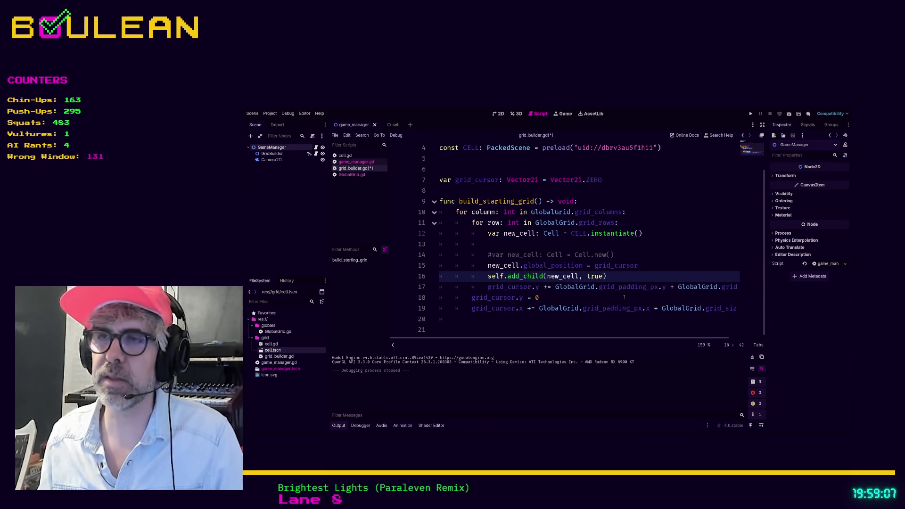
pyautogui.hotkey('shift', 'Left')
pyautogui.hotkey('shift', 'Left')
pyautogui.hotkey('shift', 'Left')
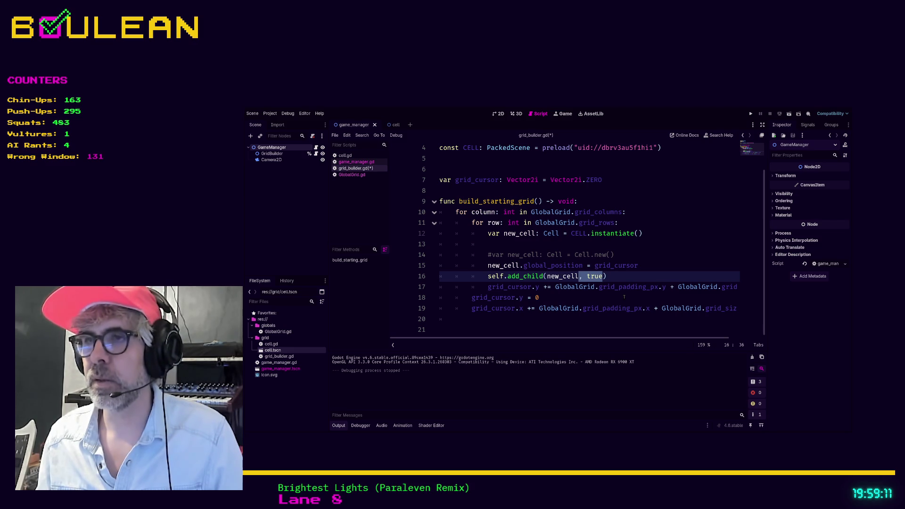
pyautogui.press('BackSpace')
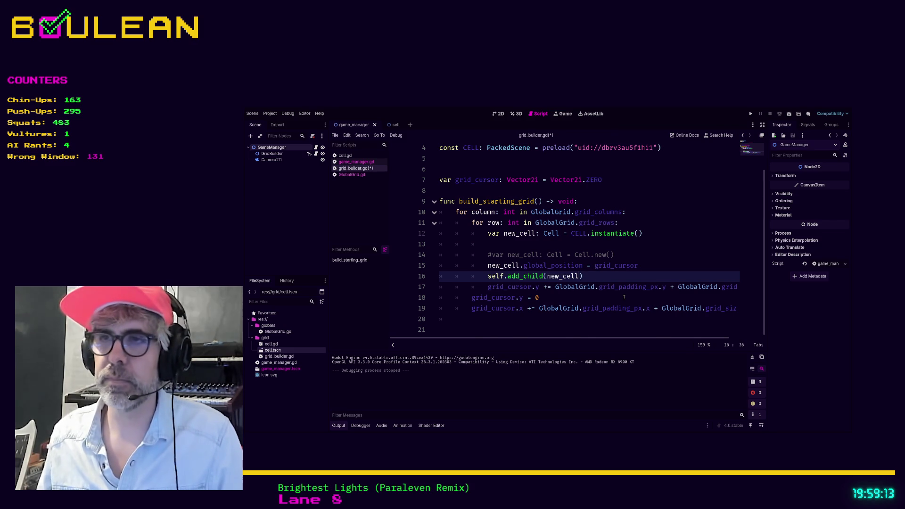
pyautogui.scroll(1, 624, 297)
pyautogui.click(624, 297)
pyautogui.click(607, 309)
# Save grid_builder.gd, keeping self.add_child(new_cell) with no extra argument.
pyautogui.hotkey('ctrl', 's')
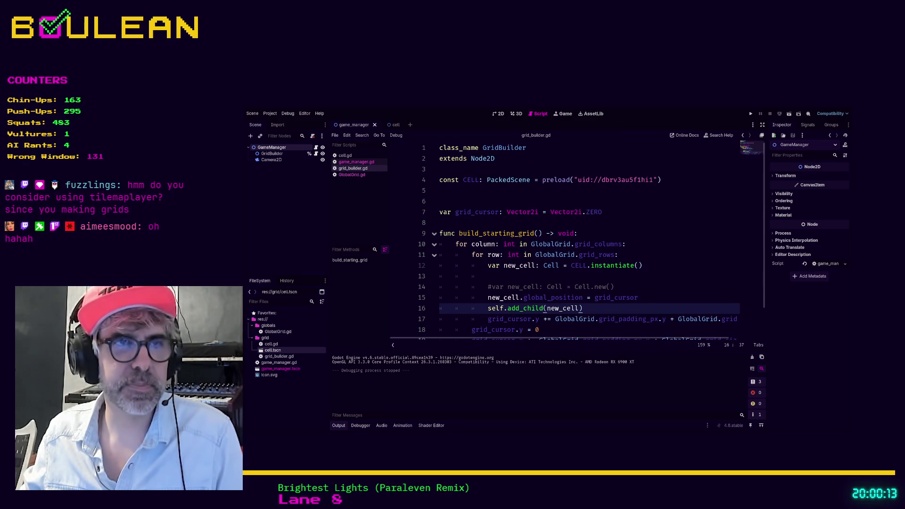
# Check the grid_cursor reset lines at the end of build_starting_grid, then run the project with F5.
pyautogui.click(571, 330)
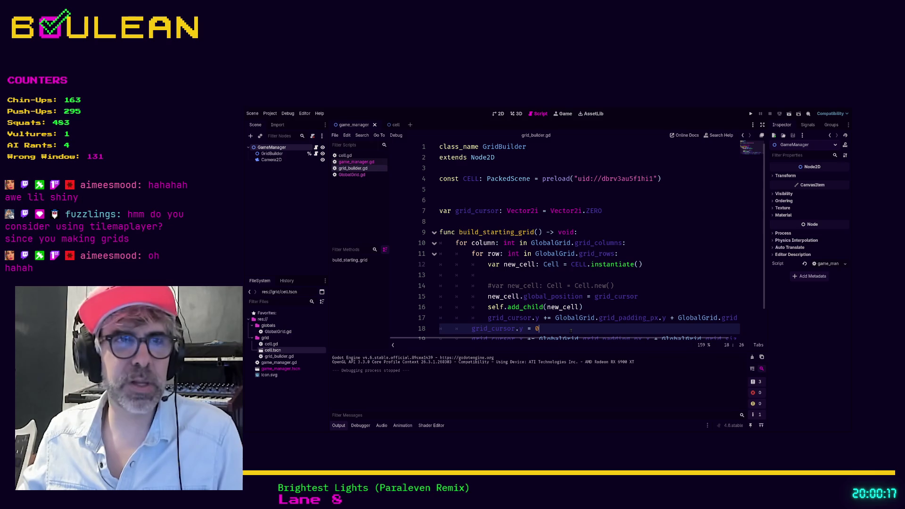
pyautogui.press('Down')
pyautogui.press('Down')
pyautogui.press('Down')
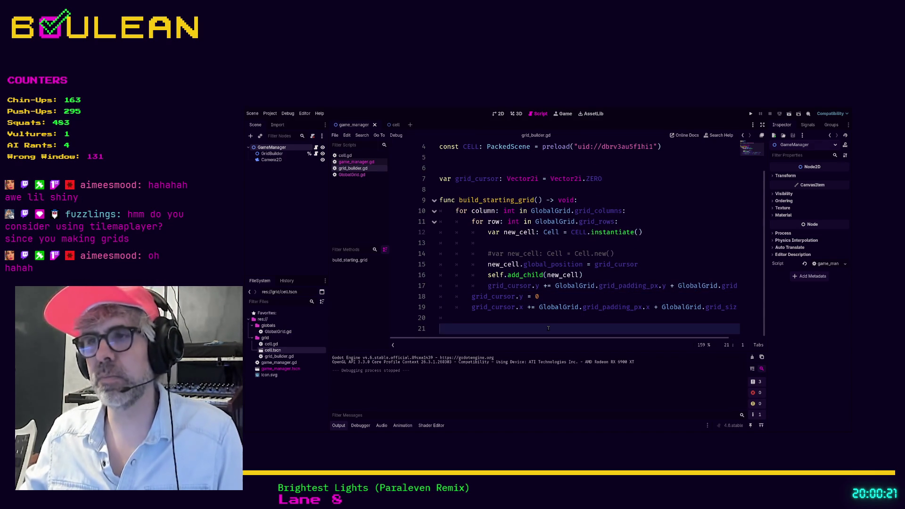
pyautogui.click(506, 323)
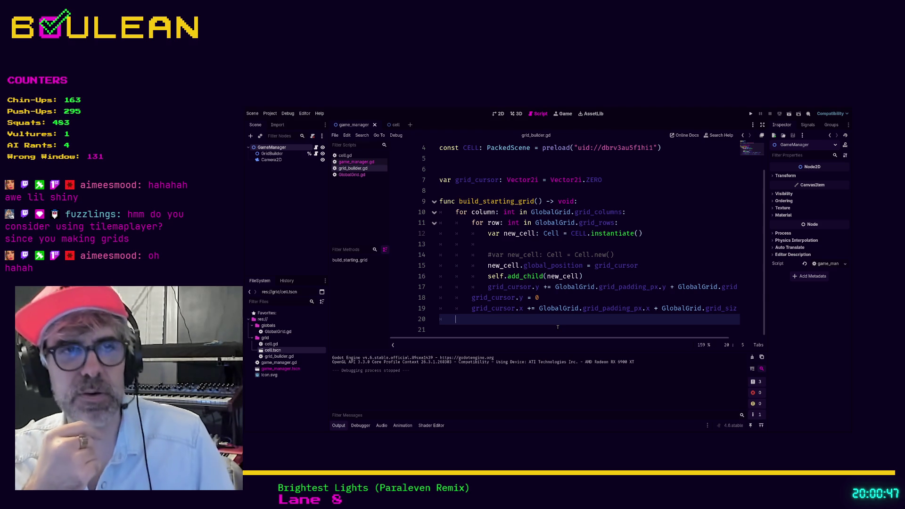
pyautogui.press('Home')
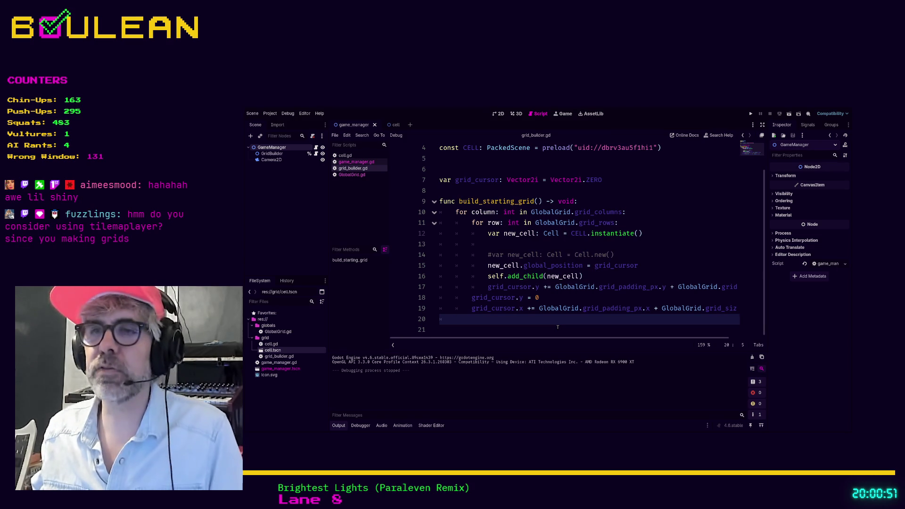
pyautogui.click(558, 327)
pyautogui.press('F5')
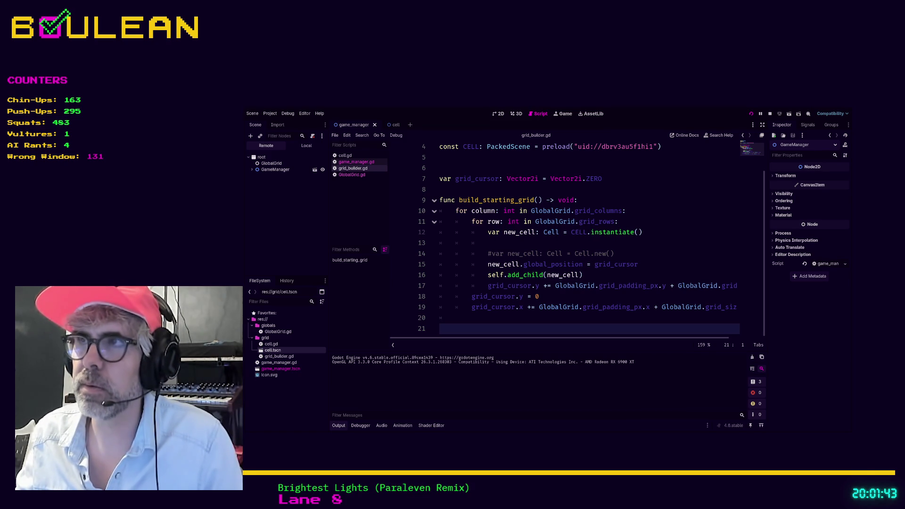
# Stop the running game and return to lines 13–14 of the build loop in grid_builder.gd.
pyautogui.press('F8')
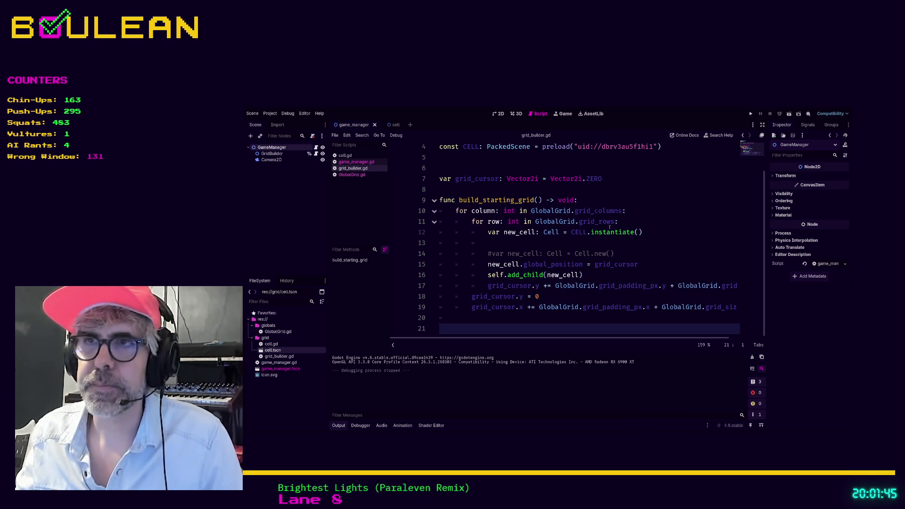
pyautogui.click(621, 241)
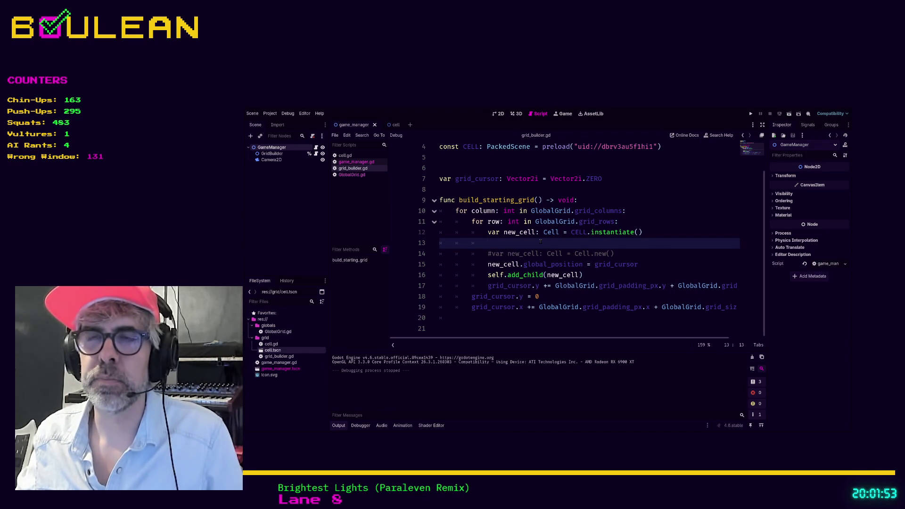
pyautogui.click(522, 253)
pyautogui.click(617, 260)
pyautogui.click(617, 254)
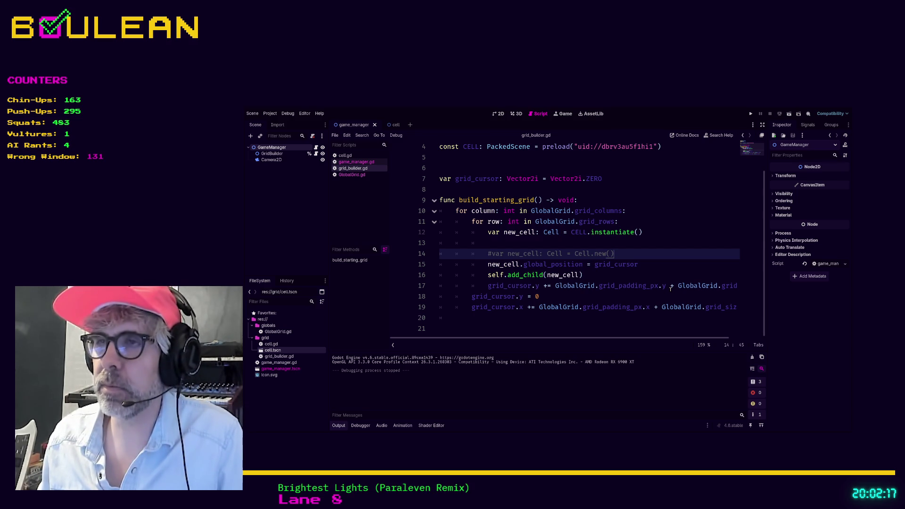
# Delete the commented-out Cell.new line and the stray blank lines, then save grid_builder.gd.
pyautogui.hotkey('shift', 'Home')
pyautogui.hotkey('shift', 'Home')
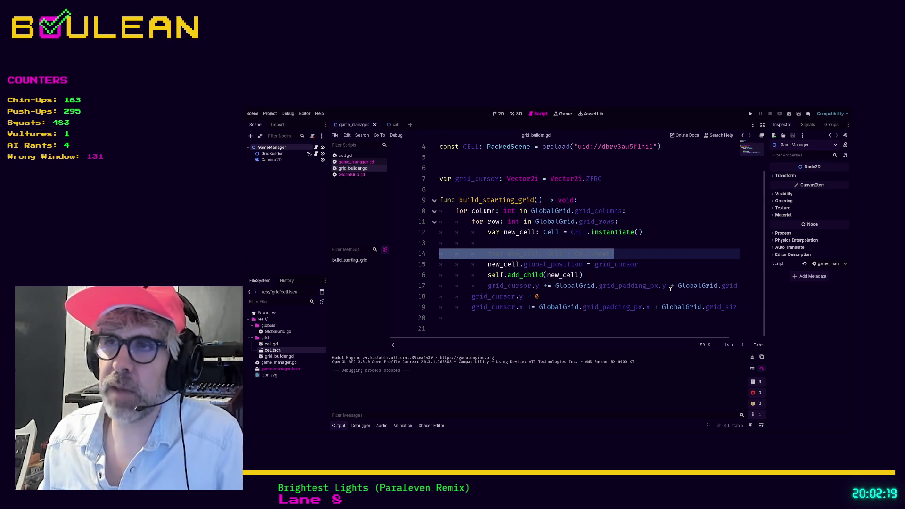
pyautogui.press('Delete')
pyautogui.press('BackSpace')
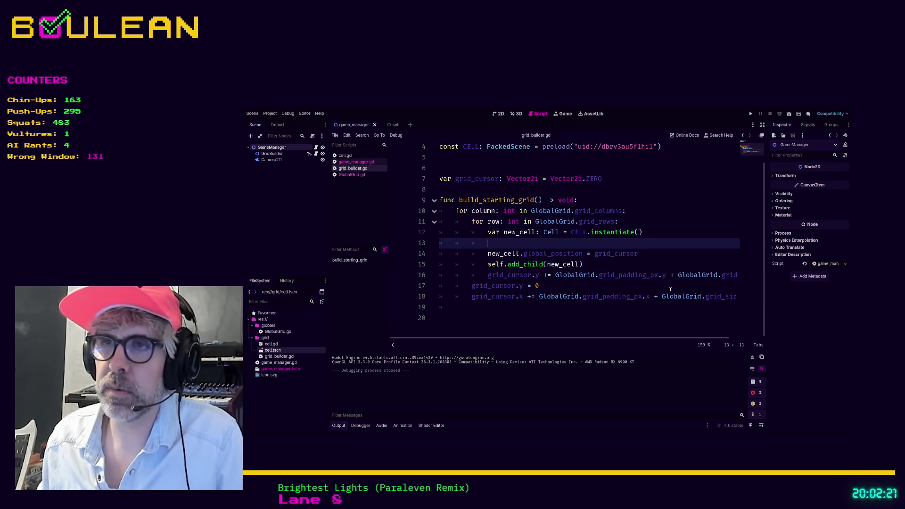
pyautogui.press('BackSpace')
pyautogui.press('BackSpace')
pyautogui.press('BackSpace')
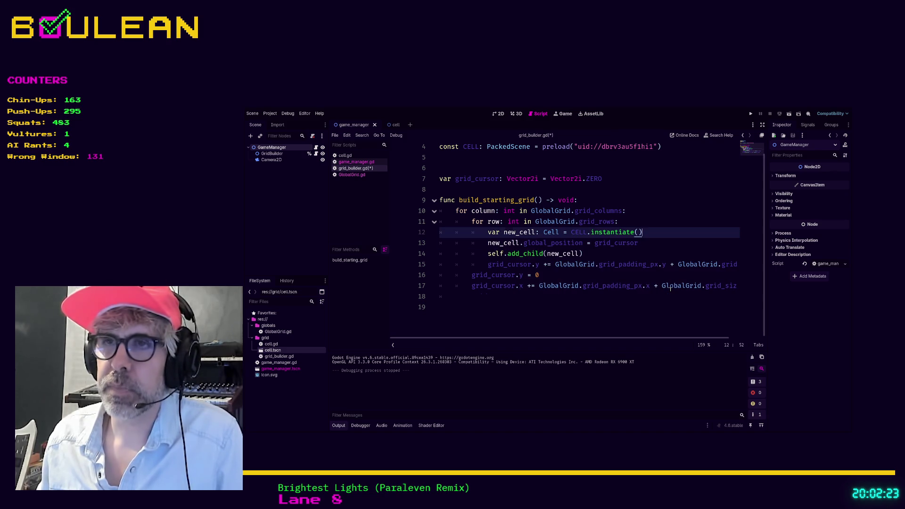
pyautogui.click(620, 305)
pyautogui.hotkey('ctrl', 's')
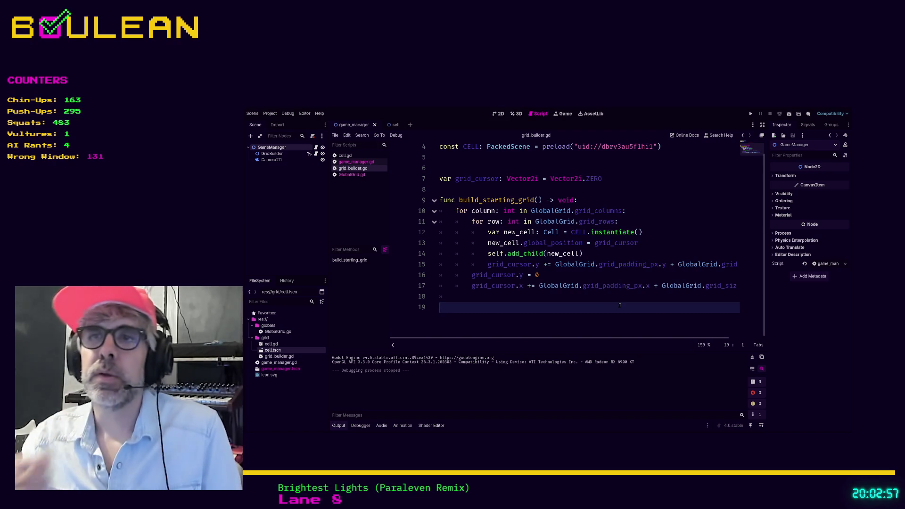
# Review the cell position and add_child lines, then add a Node2D child under GameManager.
pyautogui.click(471, 243)
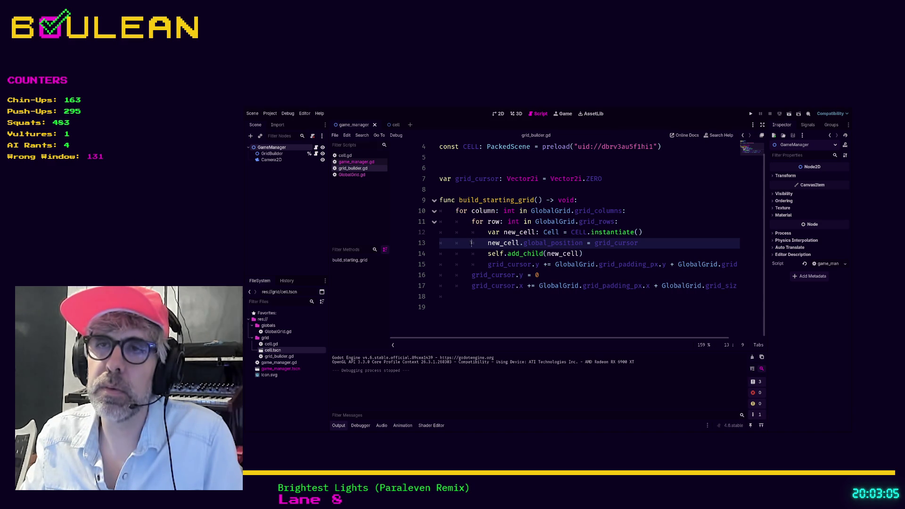
pyautogui.click(477, 256)
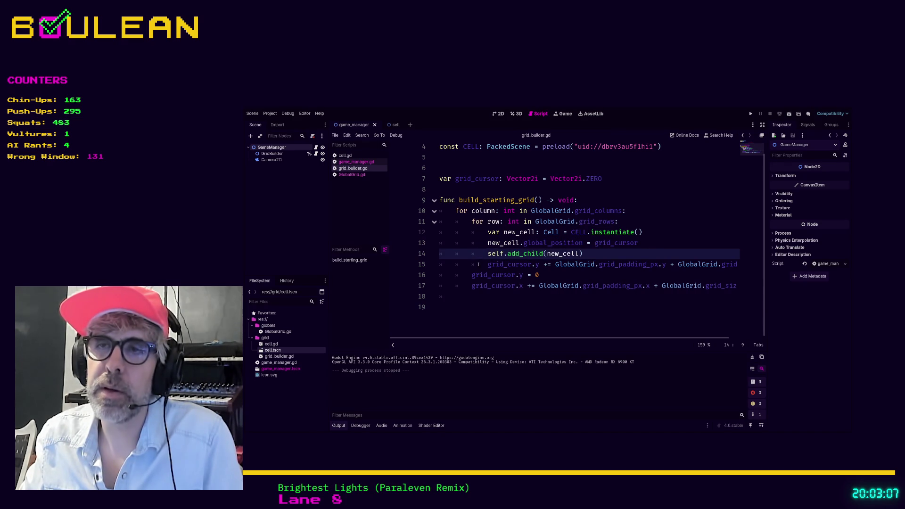
pyautogui.click(478, 264)
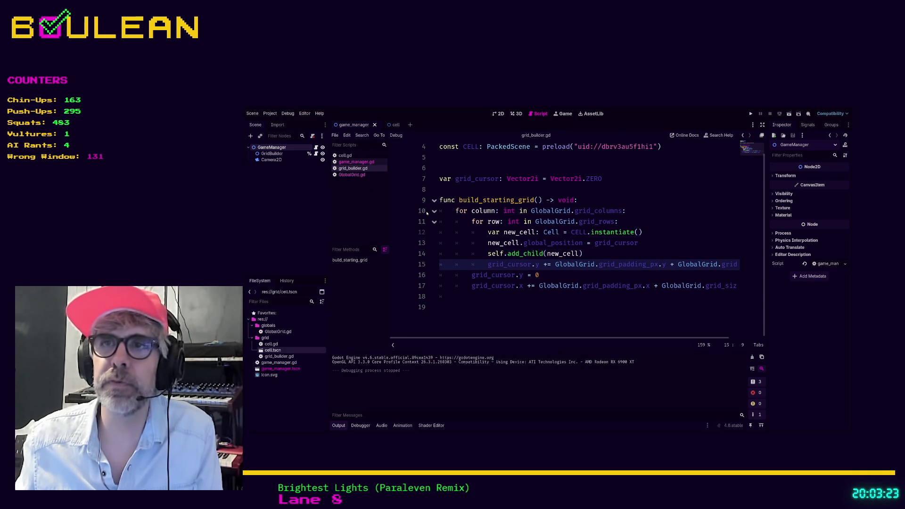
pyautogui.hotkey('ctrl', 'a')
pyautogui.press('Return')
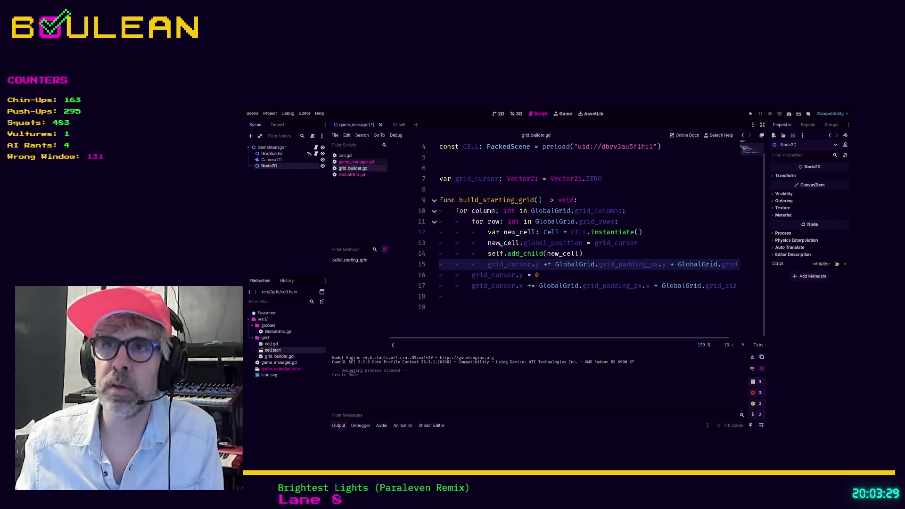
# Add two more Node2D nodes, each nested under the previous one, then select the top Node2D.
pyautogui.hotkey('ctrl', 'a')
pyautogui.press('Return')
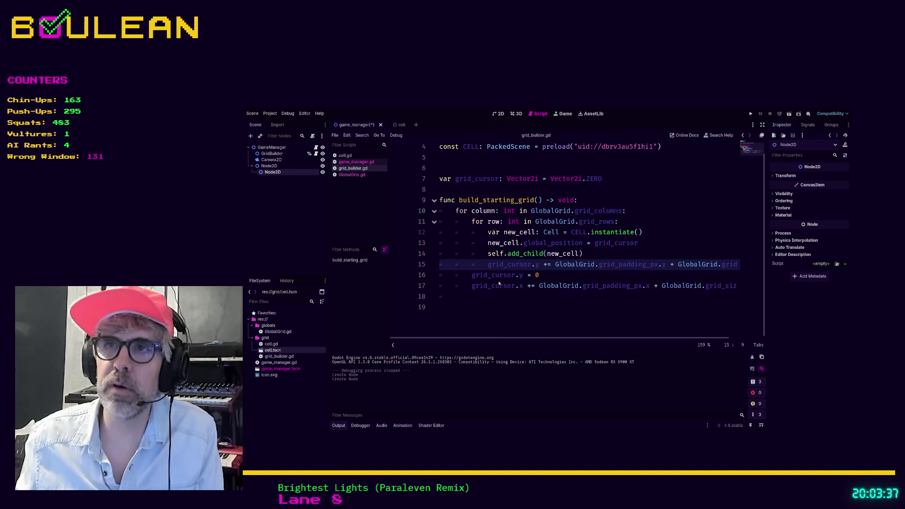
pyautogui.hotkey('ctrl', 'a')
pyautogui.press('Return')
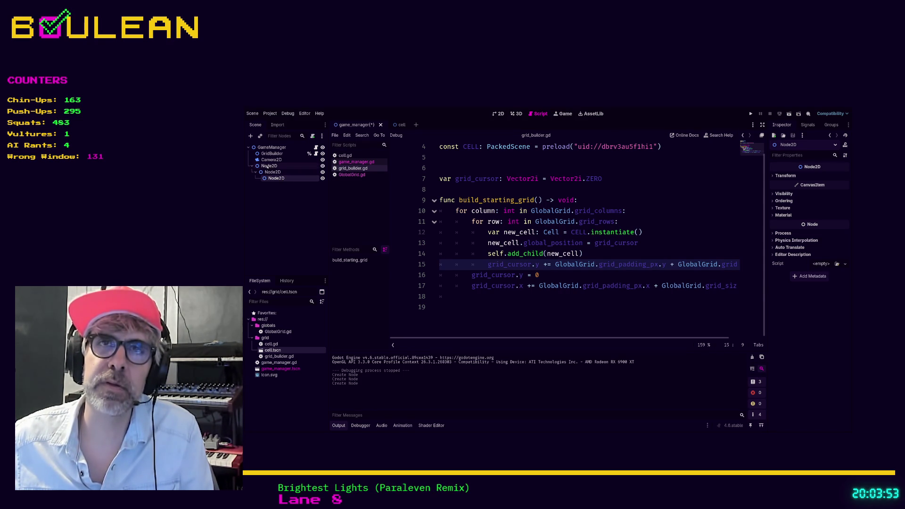
pyautogui.click(278, 166)
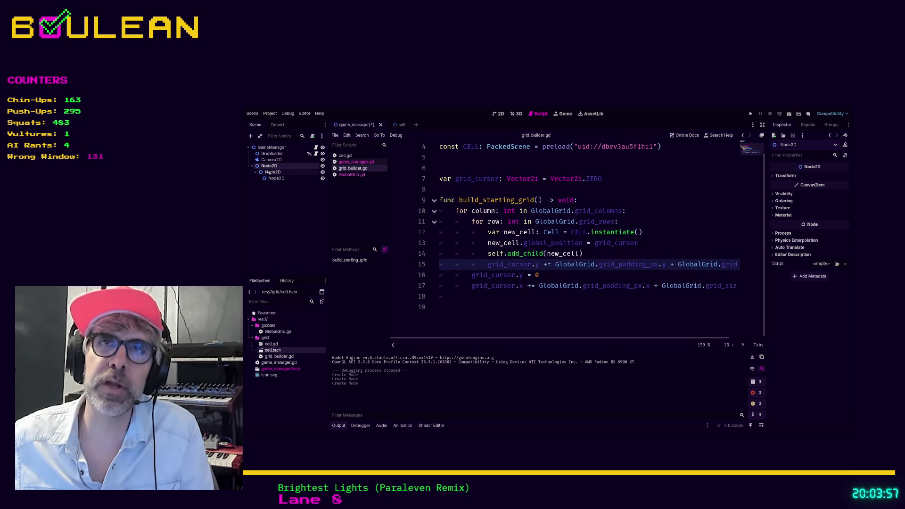
pyautogui.click(269, 173)
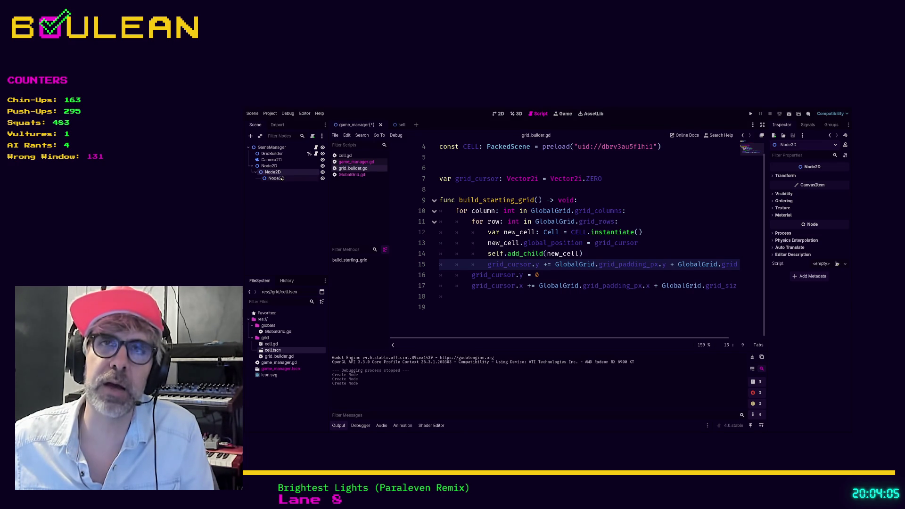
pyautogui.click(281, 178)
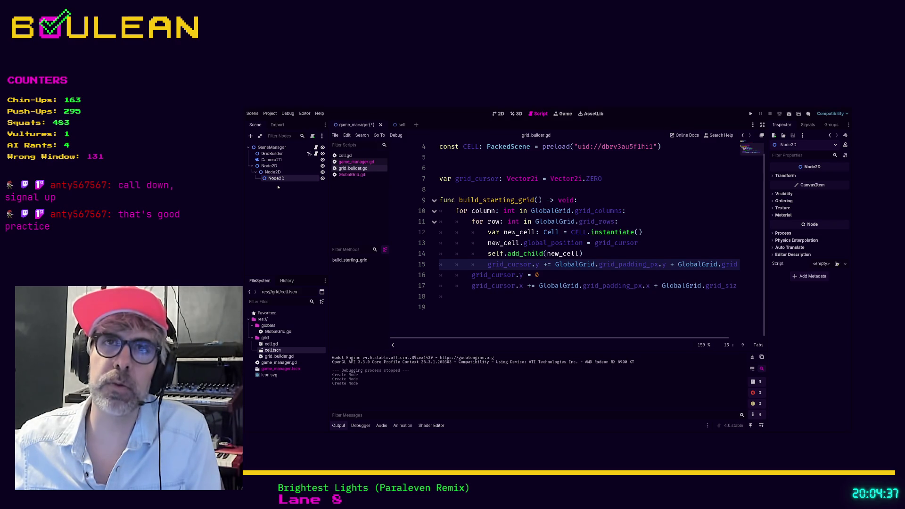
pyautogui.click(274, 173)
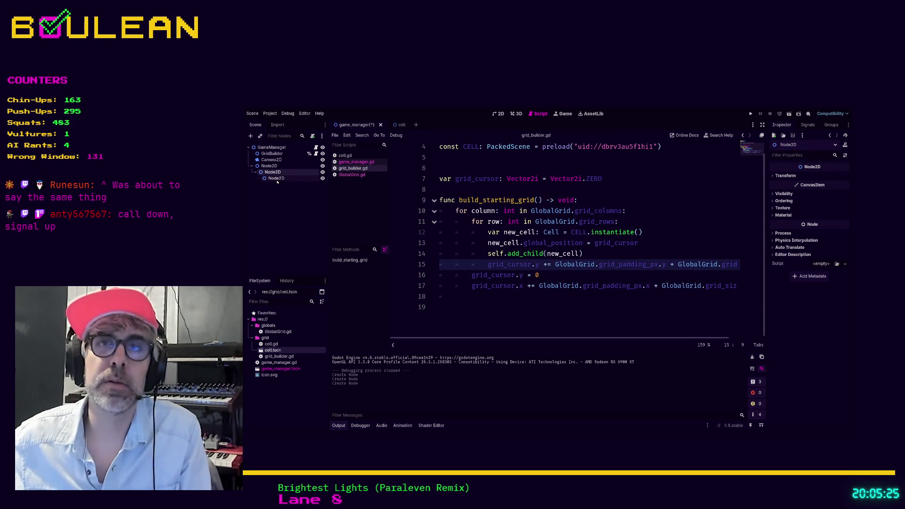
# Select the three nested Node2D test nodes and delete them.
pyautogui.click(277, 178)
pyautogui.keyDown('shift'); pyautogui.click(267, 166); pyautogui.keyUp('shift')
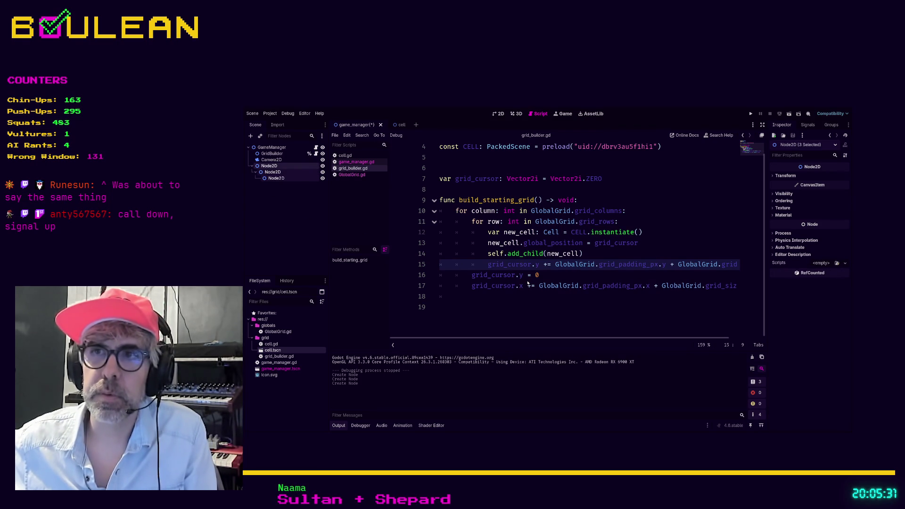
pyautogui.press('Delete')
# Add a new Node2D child under GameManager and name it GridManager.
pyautogui.click(275, 148)
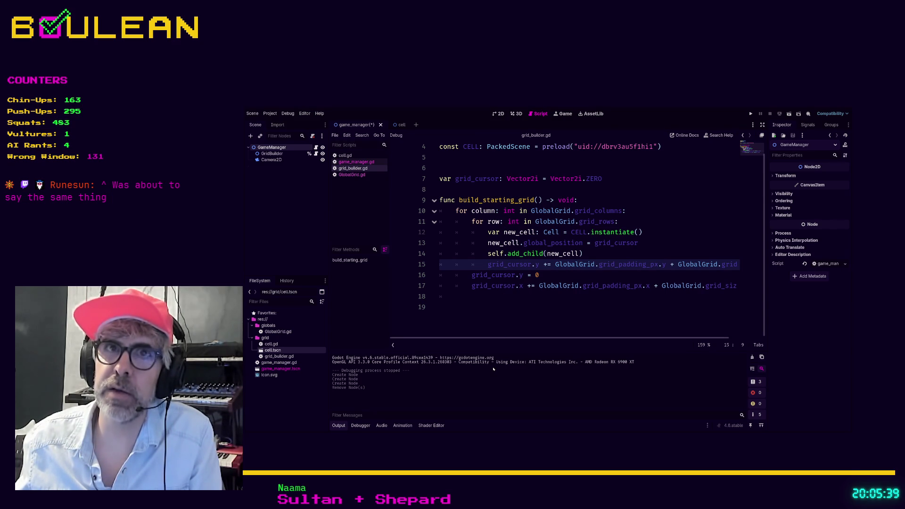
pyautogui.hotkey('ctrl', 'z')
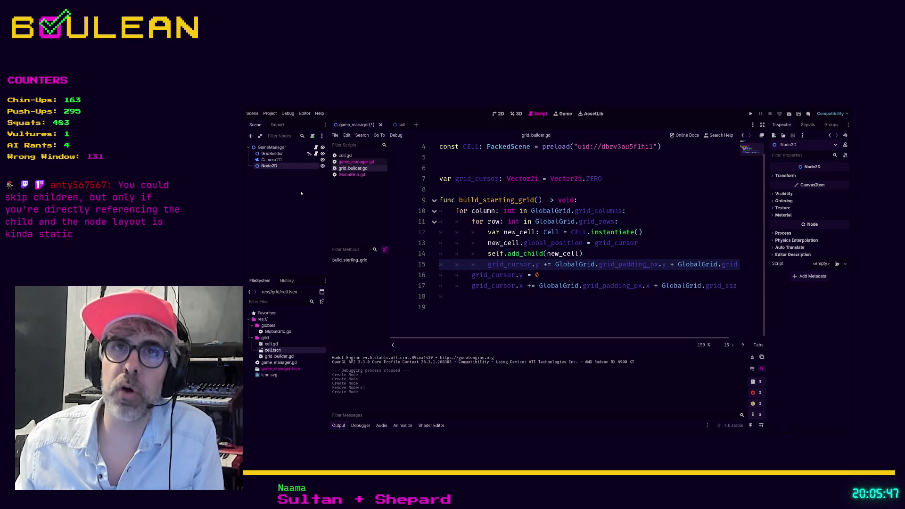
pyautogui.write('GridManager')
pyautogui.press('Return')
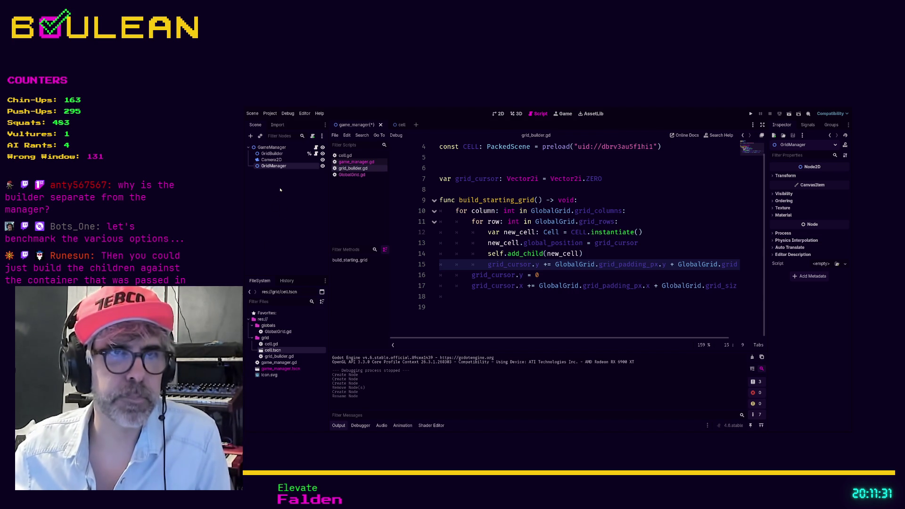
# Clear the scene tree selection, leaving GridManager beside GridBuilder and Camera2D under GameManager.
pyautogui.click(281, 194)
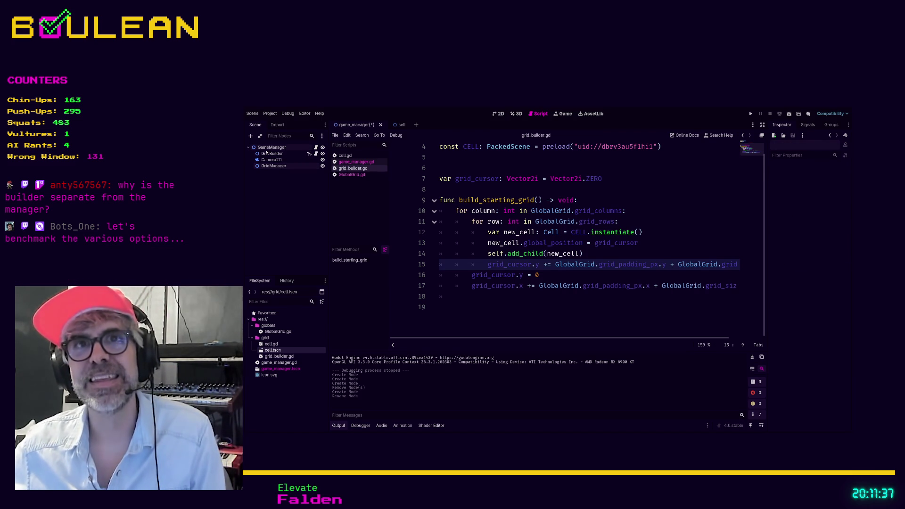
# Inspect the GameManager node, then GridManager, which has no script attached yet.
pyautogui.click(266, 149)
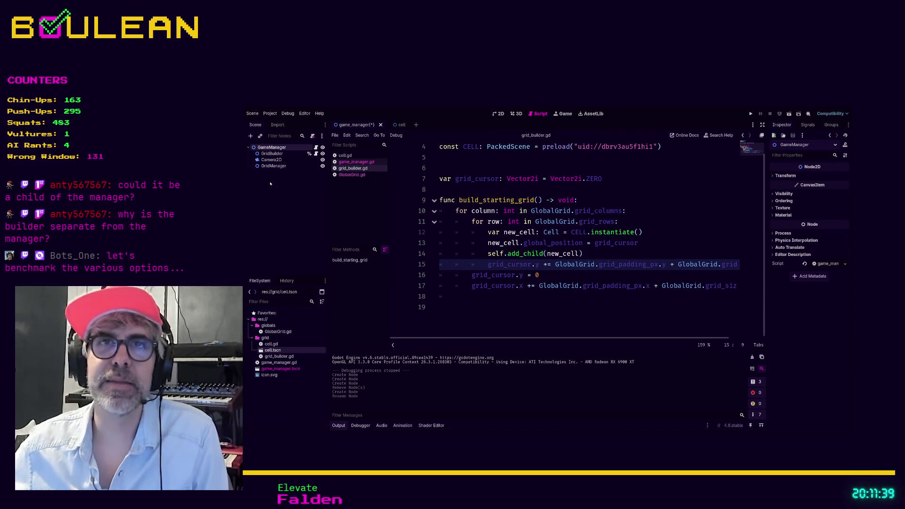
pyautogui.click(271, 167)
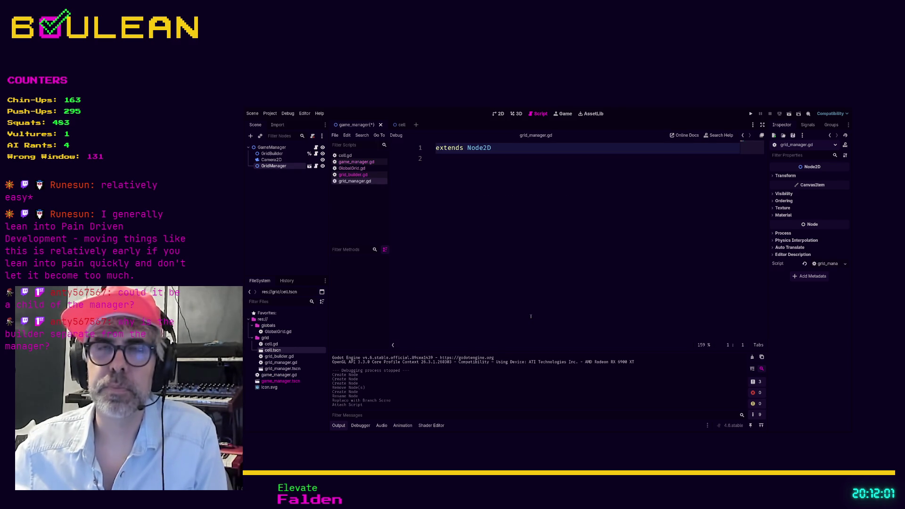
pyautogui.click(287, 185)
pyautogui.click(274, 166)
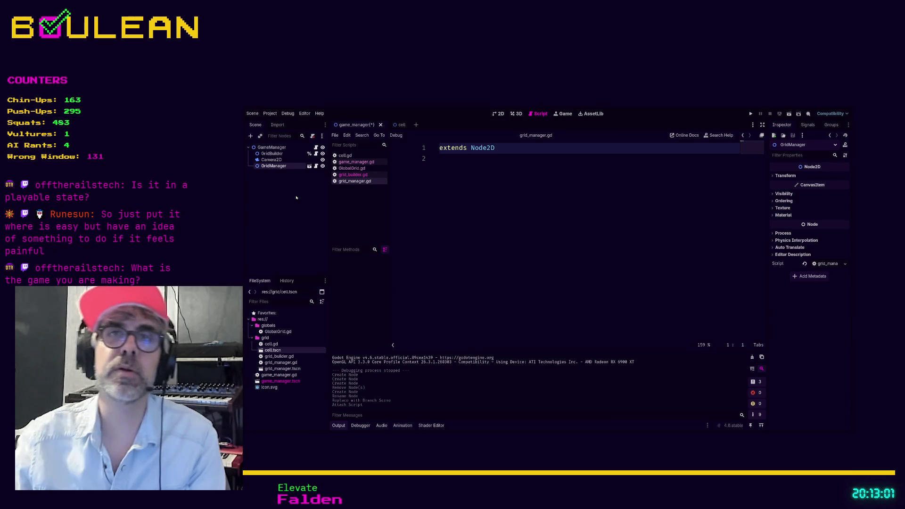
pyautogui.click(270, 159)
pyautogui.click(271, 153)
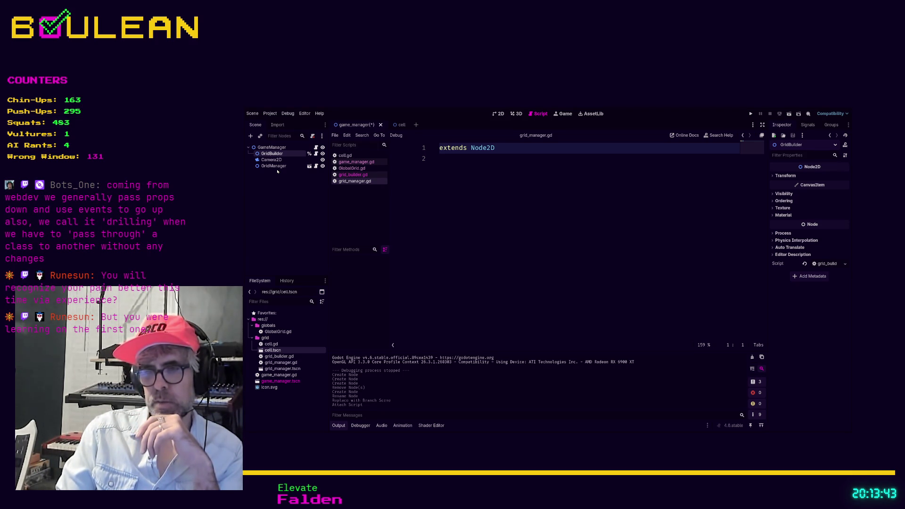
# Open grid_builder.gd, check the add_child call on line 14, then run and stop the game.
pyautogui.click(315, 153)
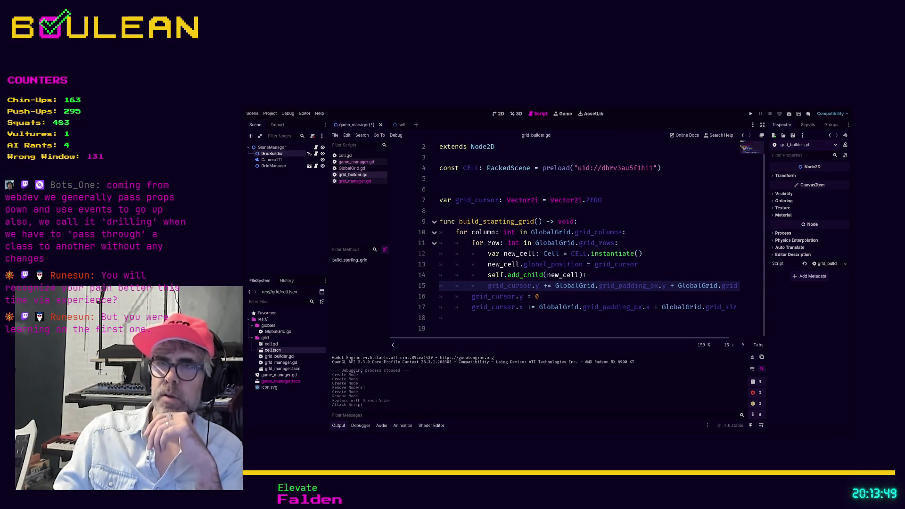
pyautogui.moveTo(584, 275)
pyautogui.mouseDown()
pyautogui.moveTo(518, 264)
pyautogui.moveTo(487, 277)
pyautogui.mouseUp()
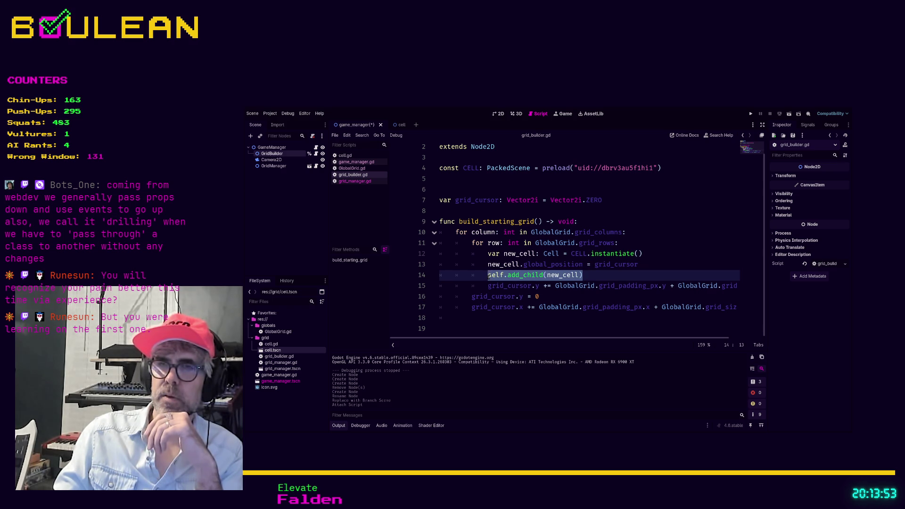
pyautogui.press('Left')
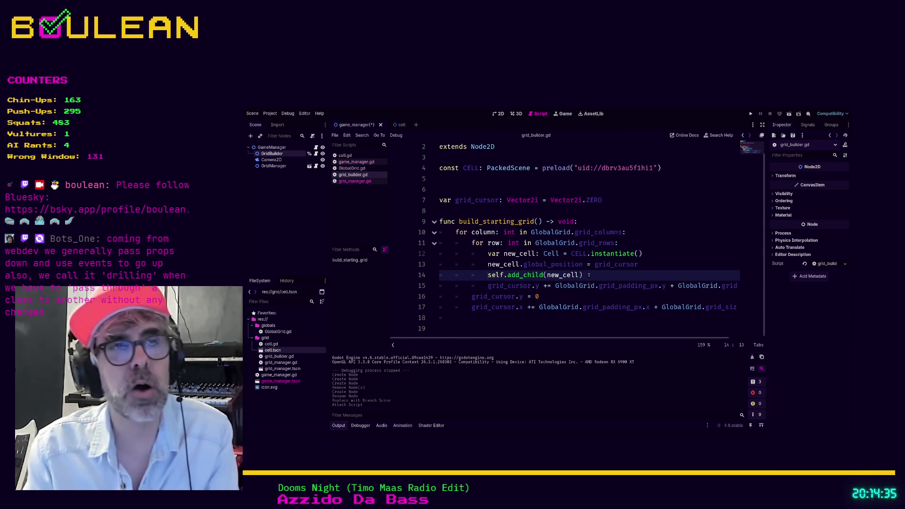
pyautogui.press('F5')
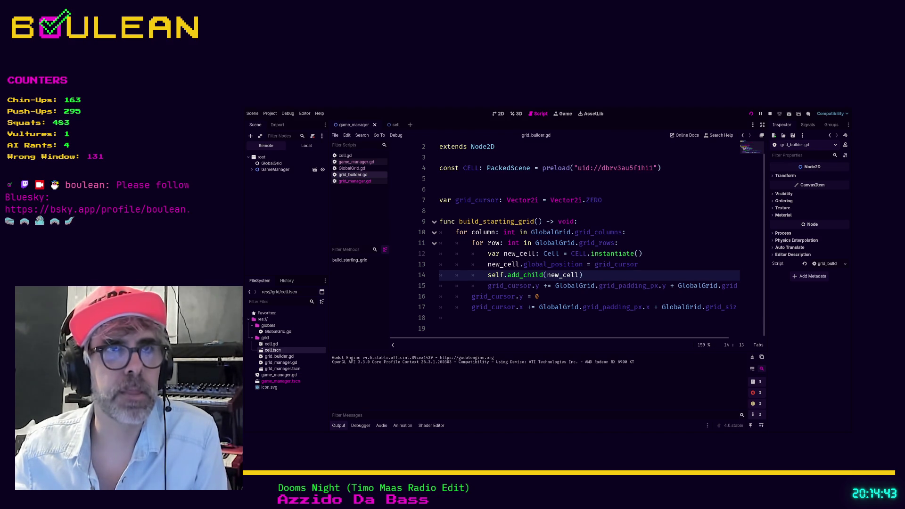
pyautogui.press('F8')
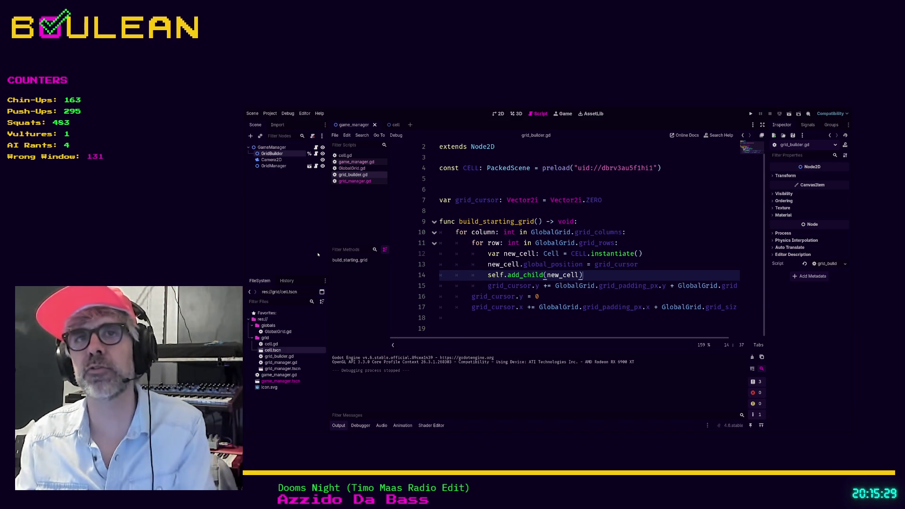
# Make GridManager the first child of GameManager and reposition GridBuilder in the Scene tree.
pyautogui.click(272, 167)
pyautogui.moveTo(272, 168); pyautogui.dragTo(275, 156)
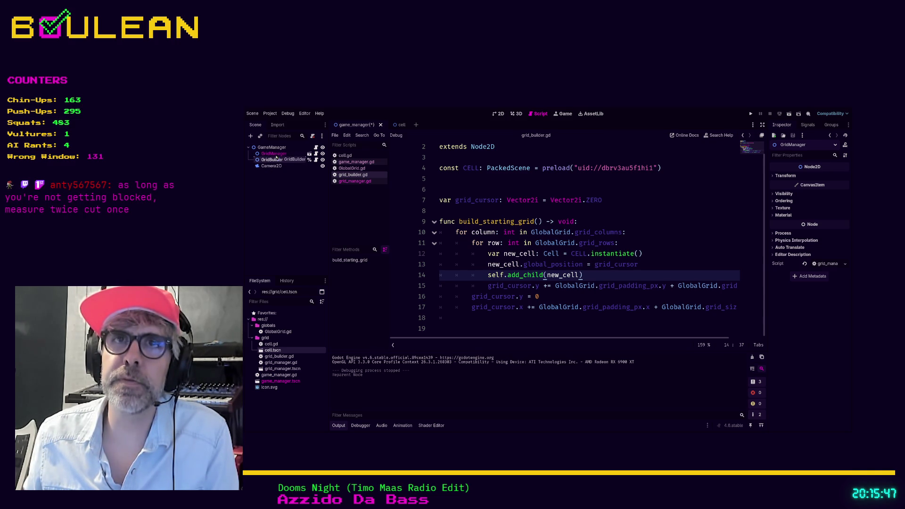
pyautogui.moveTo(275, 159); pyautogui.dragTo(276, 159)
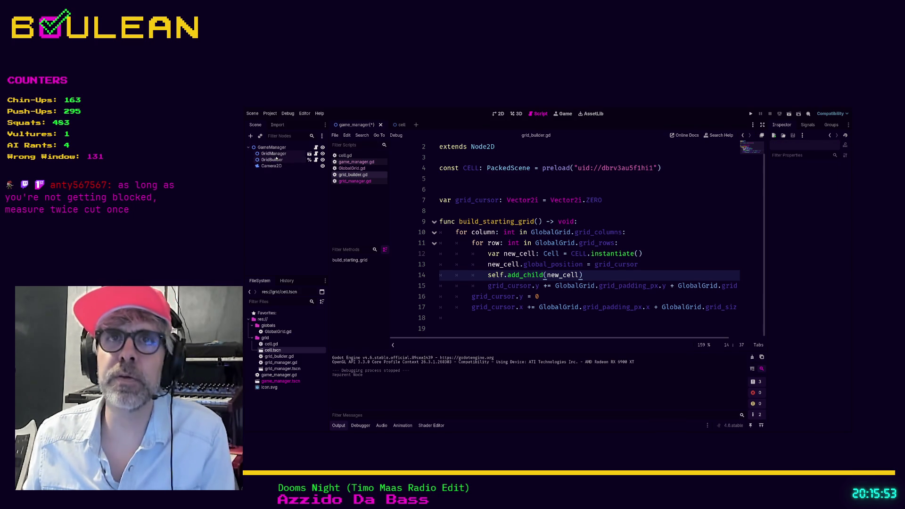
# Delete the plain GridManager node and instance grid_manager.tscn under GameManager in its place.
pyautogui.click(273, 154)
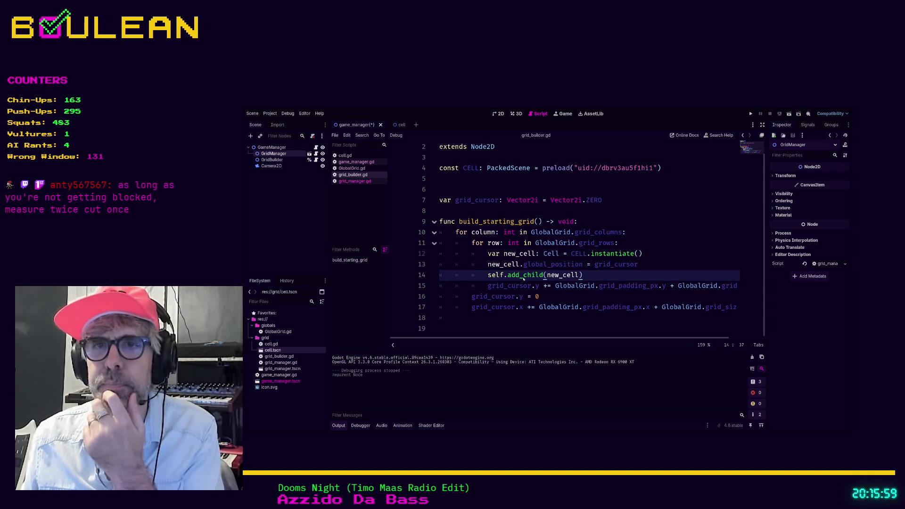
pyautogui.press('Delete')
pyautogui.moveTo(289, 369); pyautogui.dragTo(271, 155)
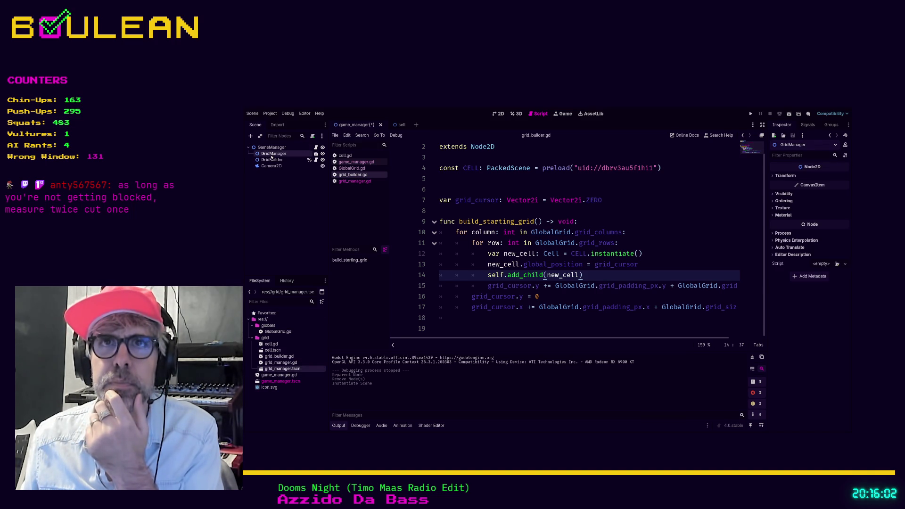
pyautogui.click(316, 154)
# Attach and save a new grid_manager.gd script on the GridManager root node.
pyautogui.click(281, 148)
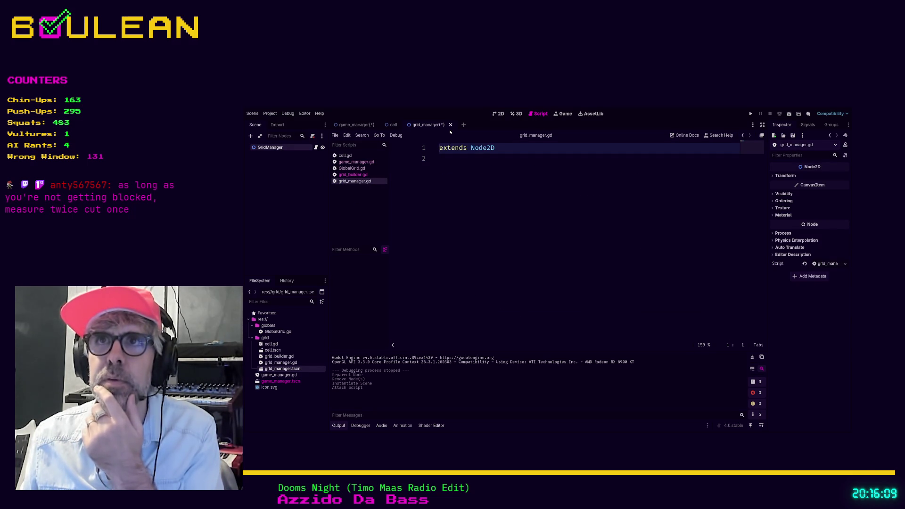
pyautogui.click(448, 178)
pyautogui.hotkey('ctrl', 's')
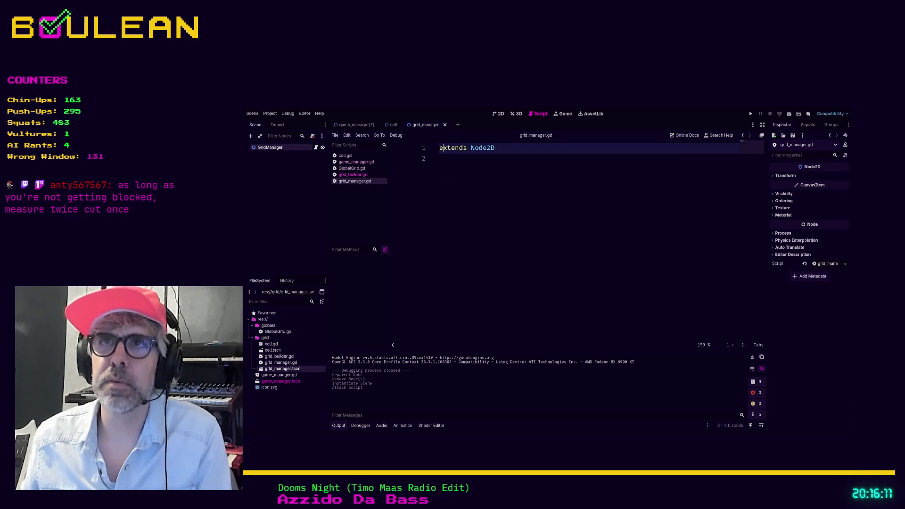
# Add 'class_name GridManager' above extends Node2D and return to the game_manager scene.
pyautogui.press('Home')
pyautogui.press('Return')
pyautogui.press('Up')
pyautogui.write('class_')
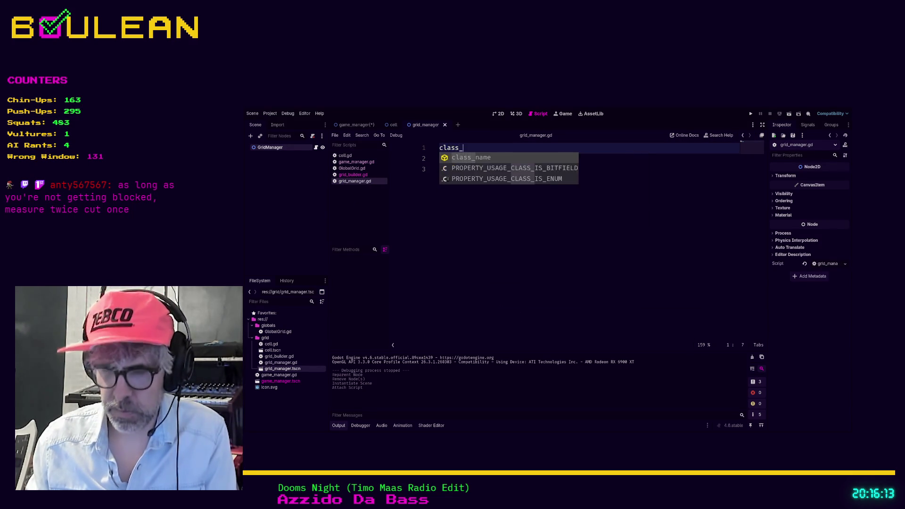
pyautogui.write('name GridManager')
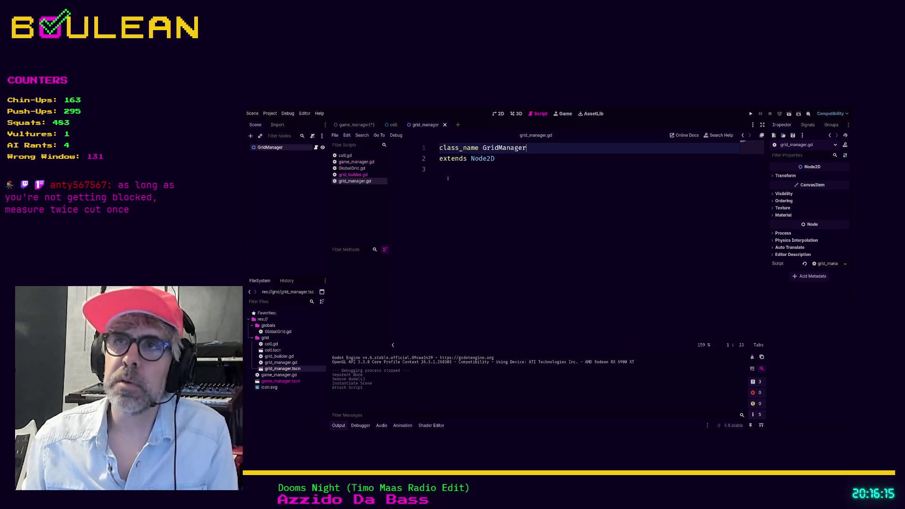
pyautogui.click(447, 178)
pyautogui.click(348, 125)
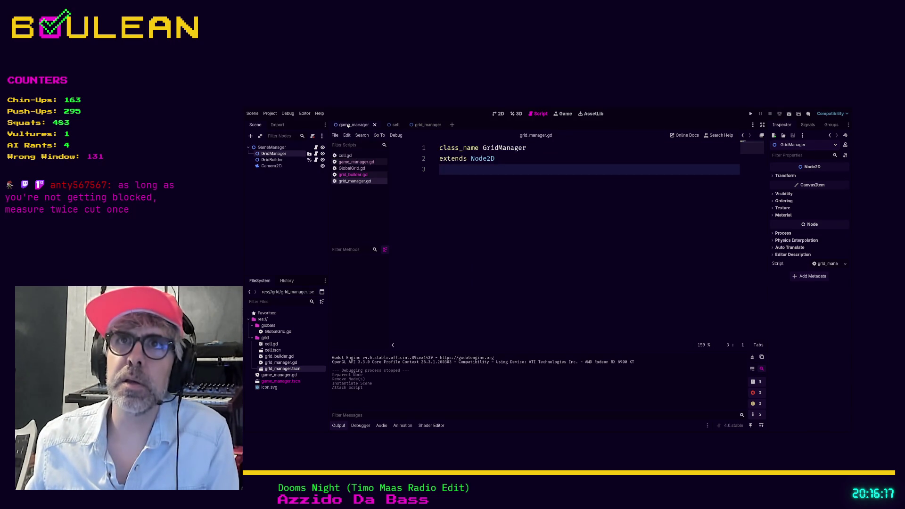
pyautogui.click(292, 178)
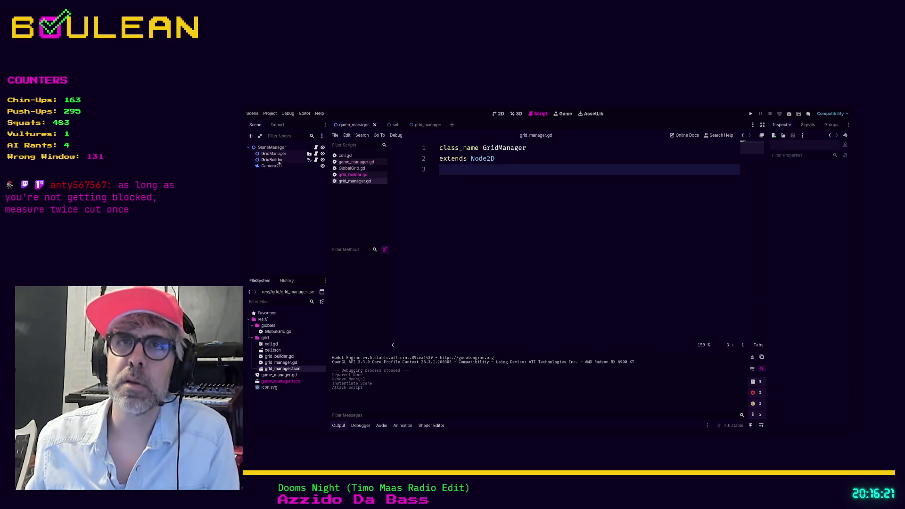
# Delete GridBuilder from the game manager scene and select grid_builder.gd in FileSystem.
pyautogui.click(279, 161)
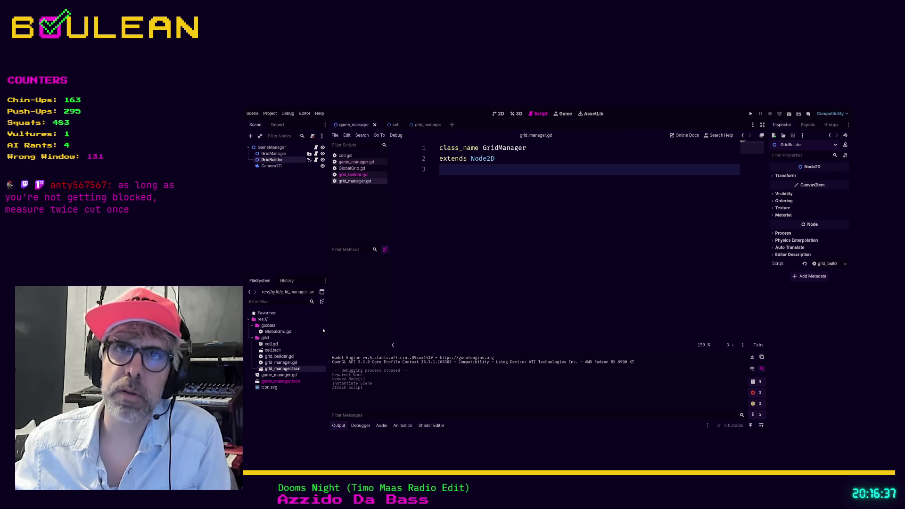
pyautogui.press('Delete')
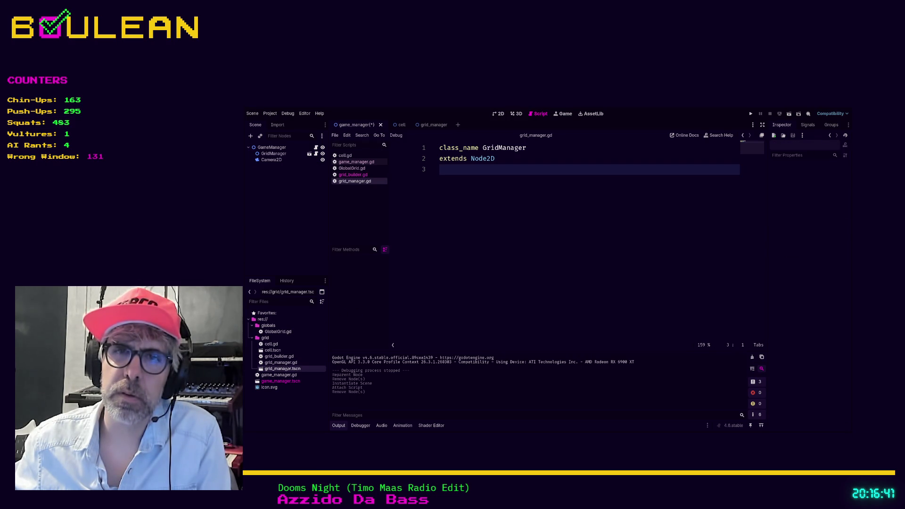
pyautogui.click(282, 356)
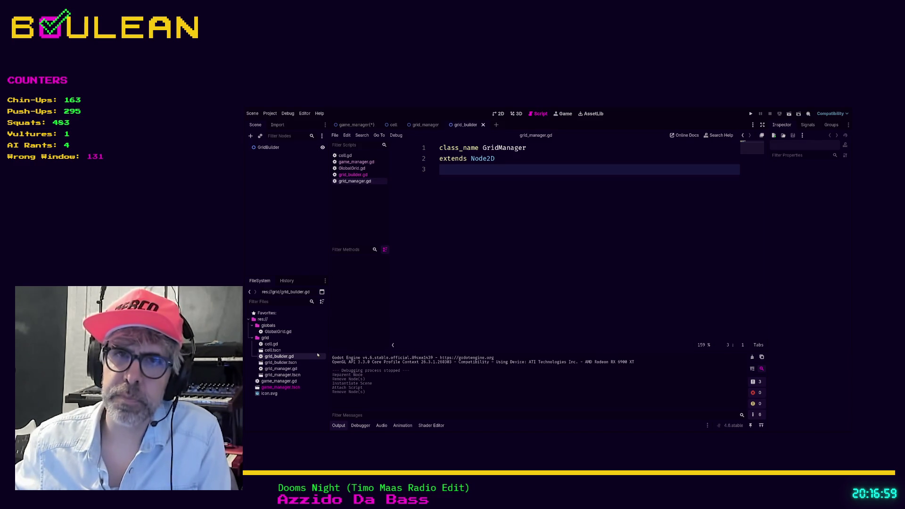
# Put grid_builder.gd on the GridBuilder root, save, and go back to game_manager.
pyautogui.click(281, 362)
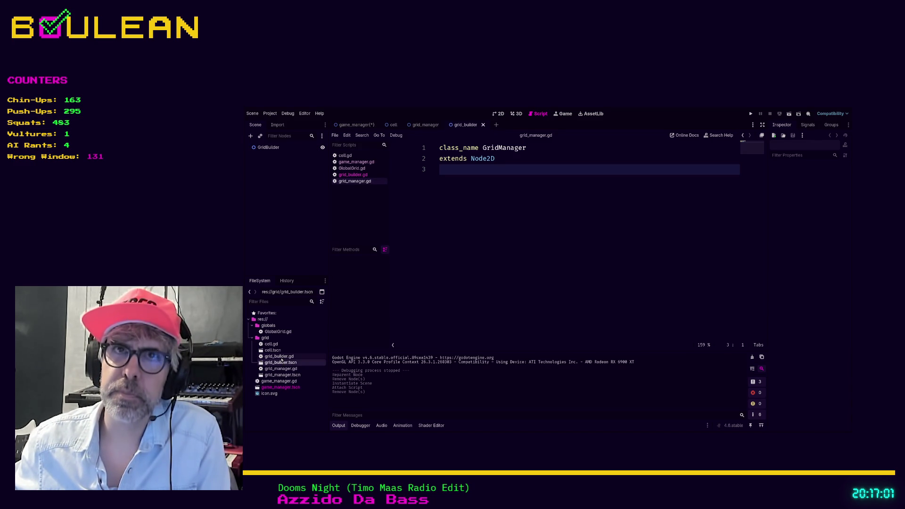
pyautogui.click(280, 356)
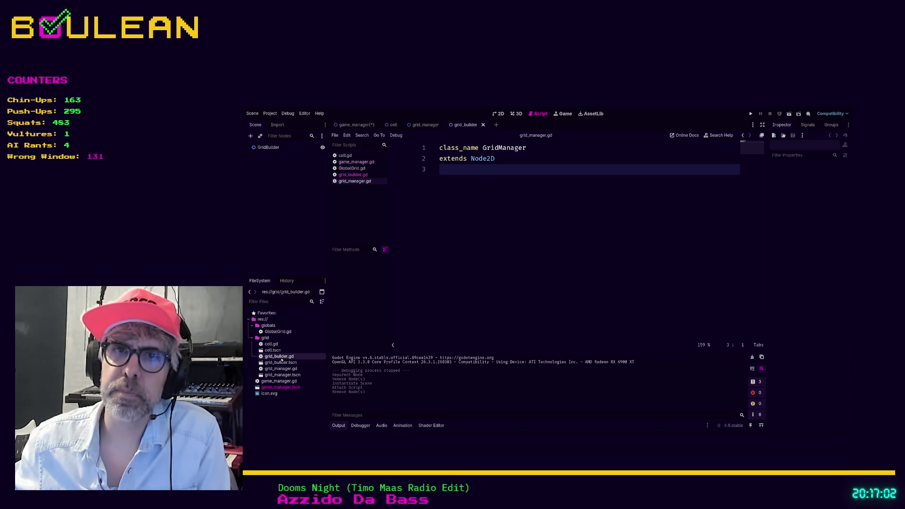
pyautogui.click(268, 147)
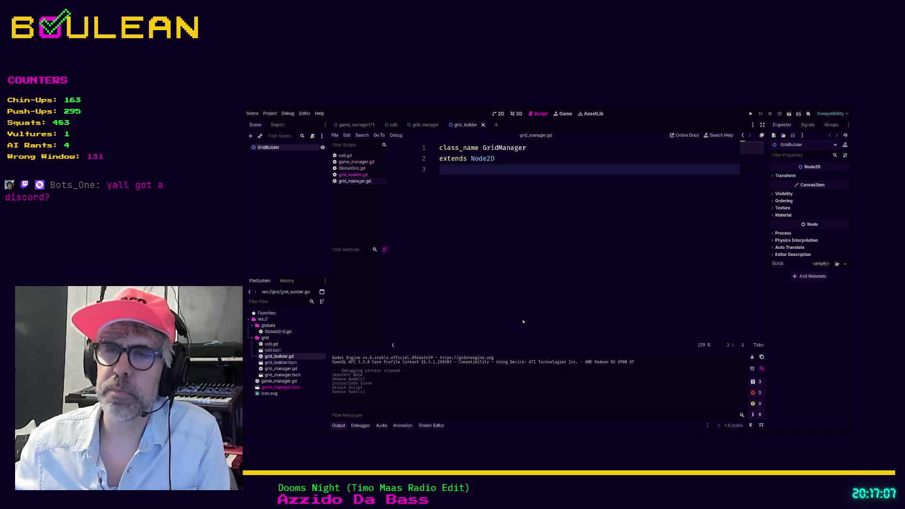
pyautogui.hotkey('ctrl', 'z')
pyautogui.click(289, 244)
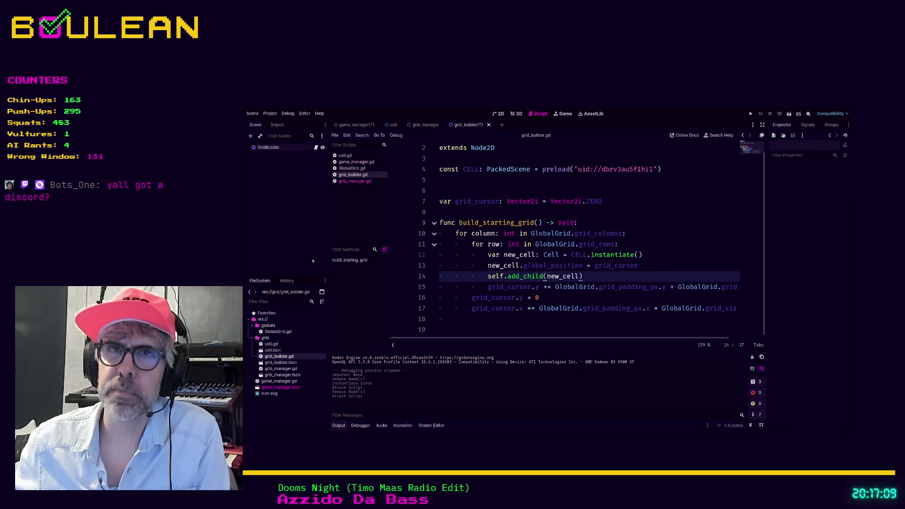
pyautogui.click(614, 202)
pyautogui.hotkey('ctrl', 's')
pyautogui.hotkey('ctrl', 'Tab')
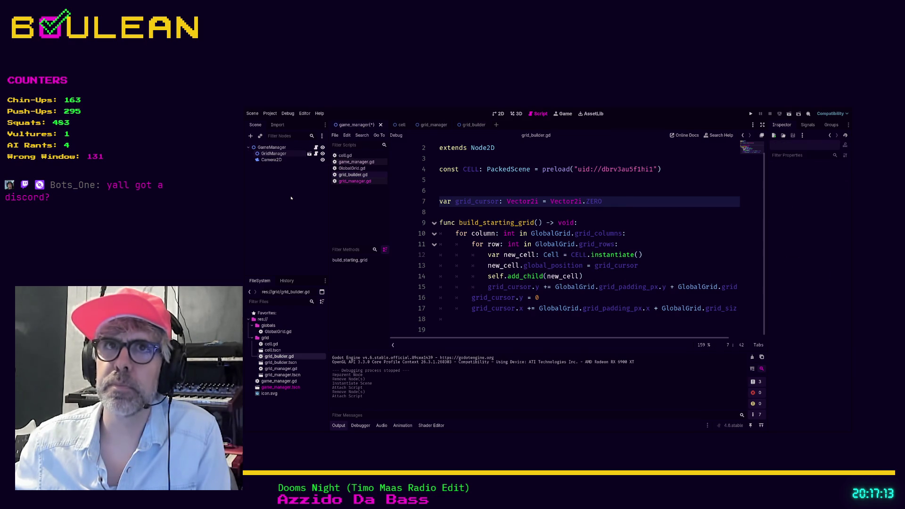
# Add a Node2D child named CellContainer under GridManager in grid_manager.tscn and save.
pyautogui.click(273, 154)
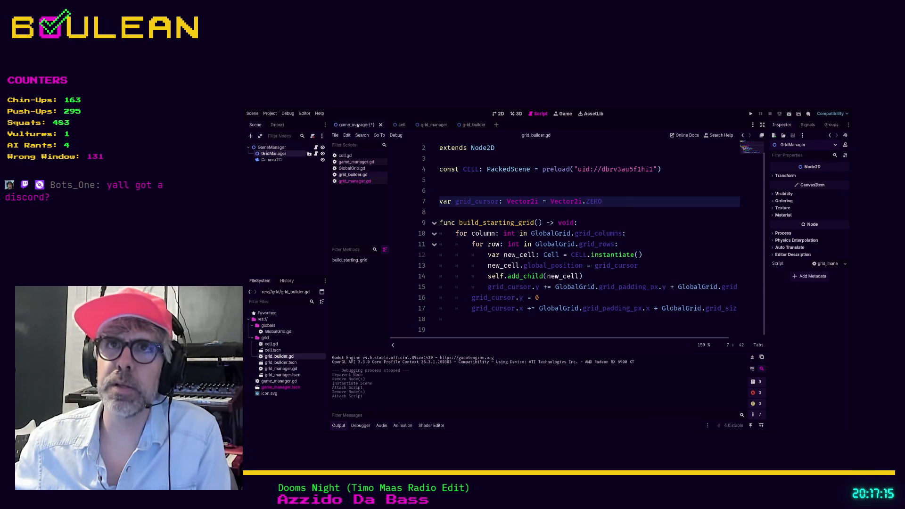
pyautogui.click(309, 153)
pyautogui.hotkey('ctrl', 's')
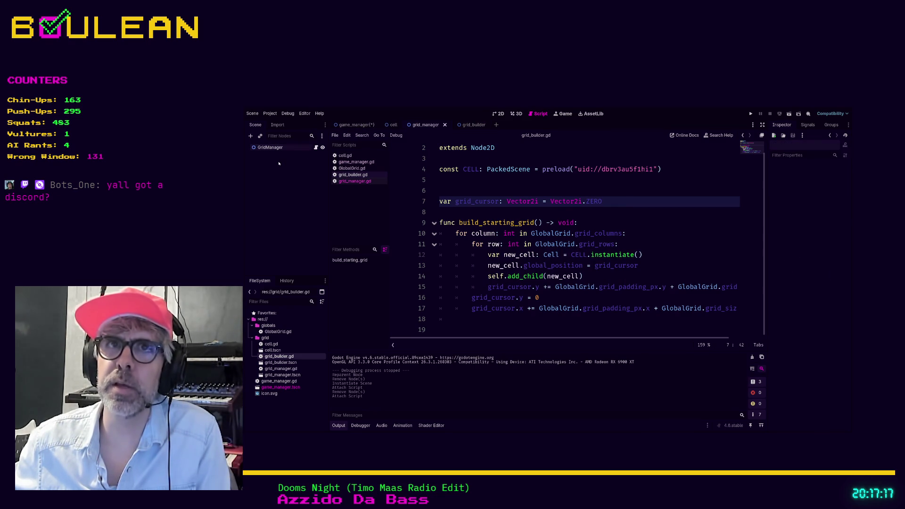
pyautogui.click(272, 150)
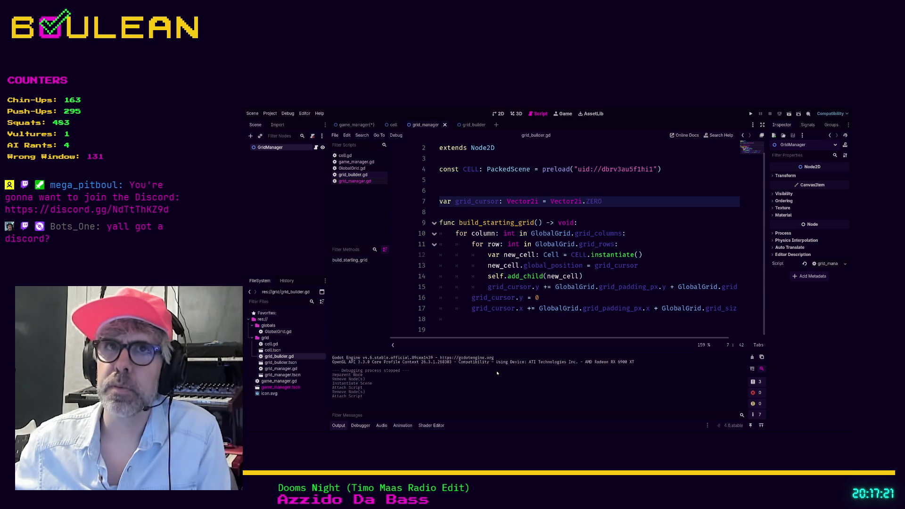
pyautogui.hotkey('ctrl', 'a')
pyautogui.press('Return')
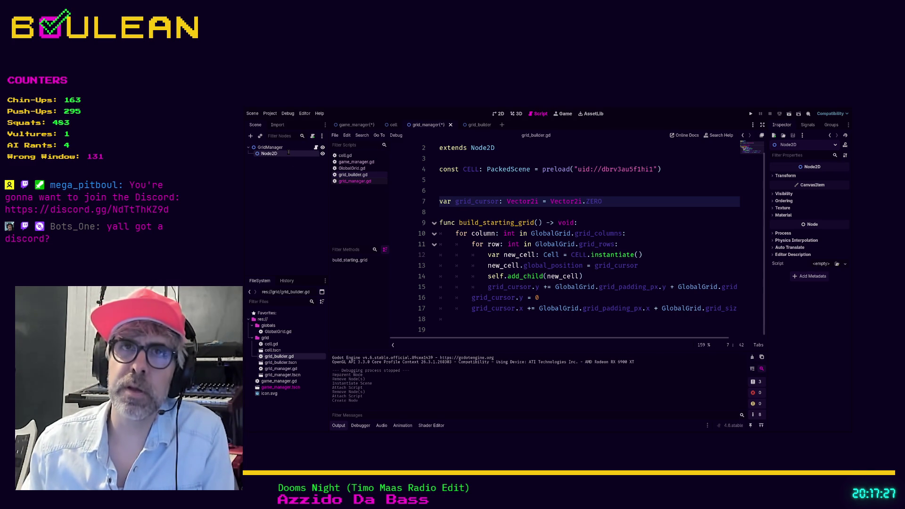
pyautogui.write('CellContainer')
pyautogui.press('Return')
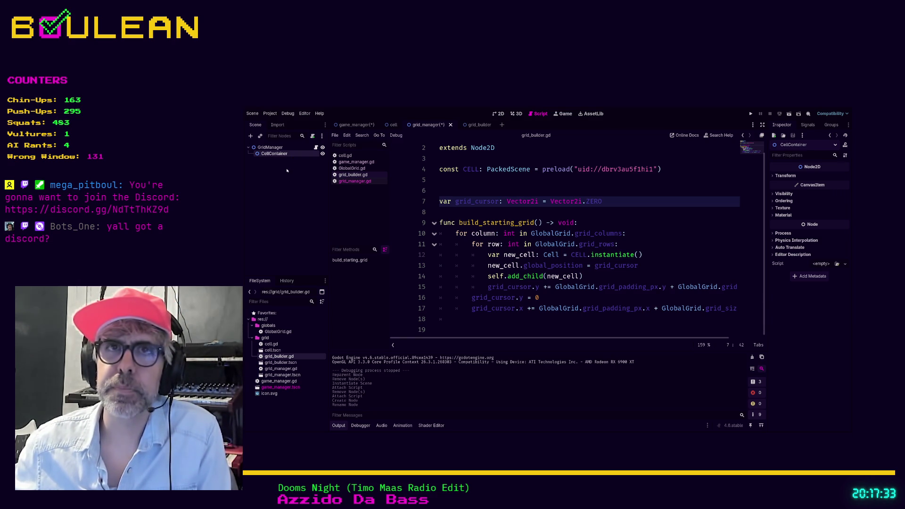
pyautogui.click(294, 198)
pyautogui.hotkey('ctrl', 's')
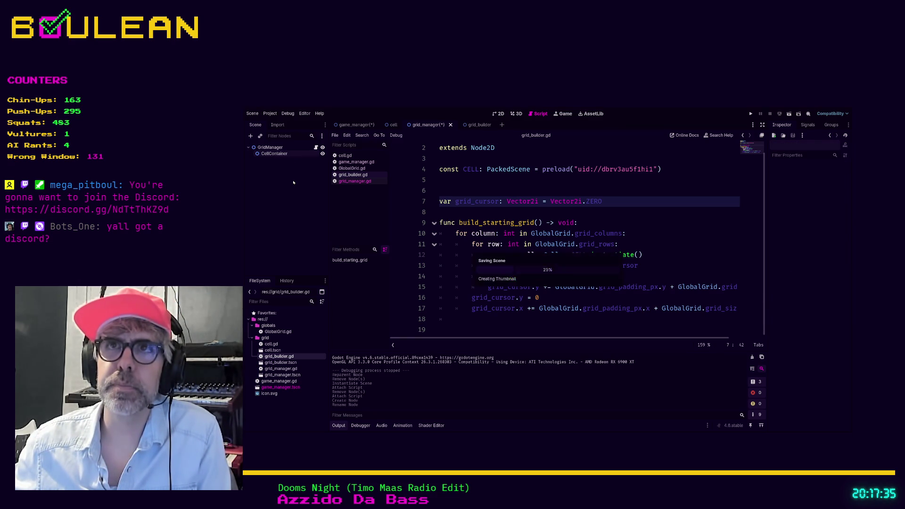
# Close the grid_builder scene and instance grid_builder.tscn under GridManager.
pyautogui.click(353, 125)
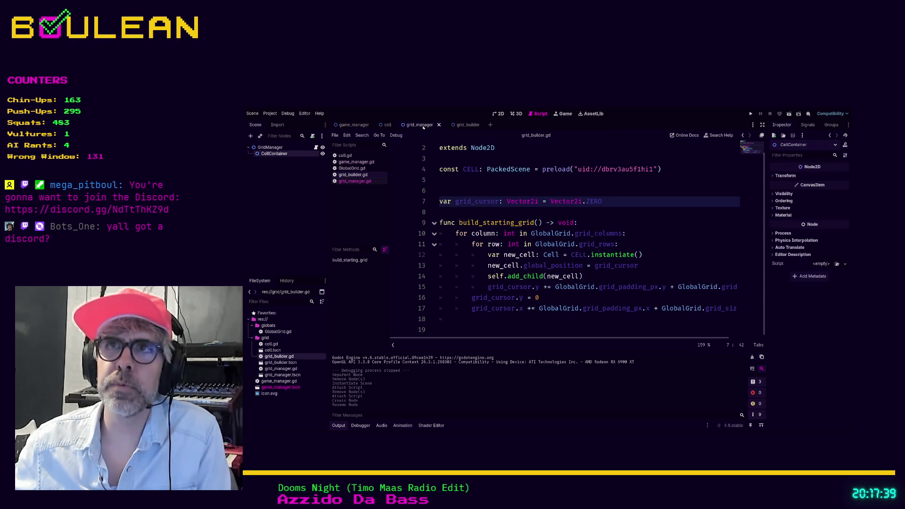
pyautogui.click(474, 125)
pyautogui.click(477, 125)
pyautogui.moveTo(281, 362); pyautogui.dragTo(274, 152)
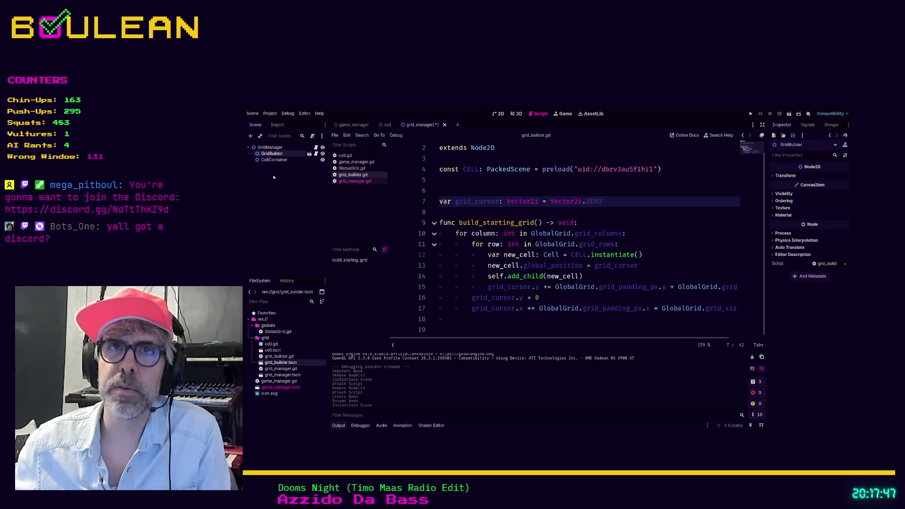
pyautogui.click(270, 147)
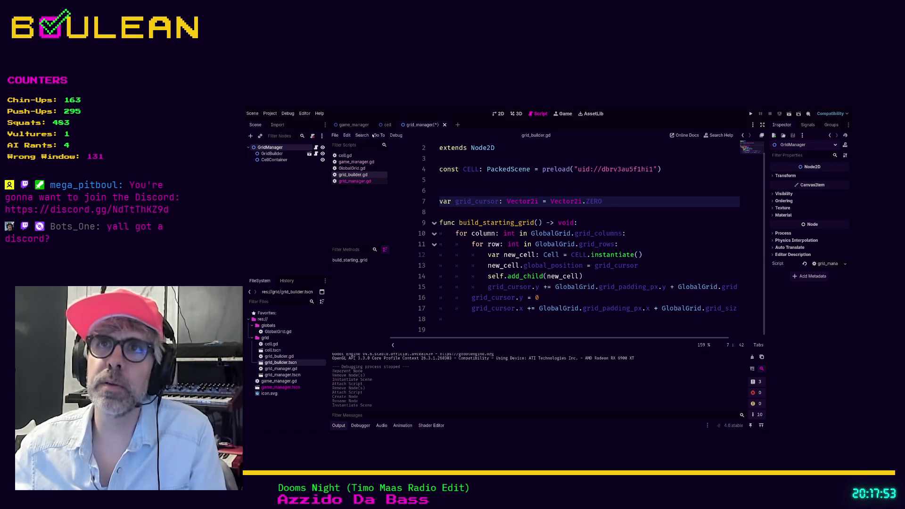
pyautogui.click(539, 212)
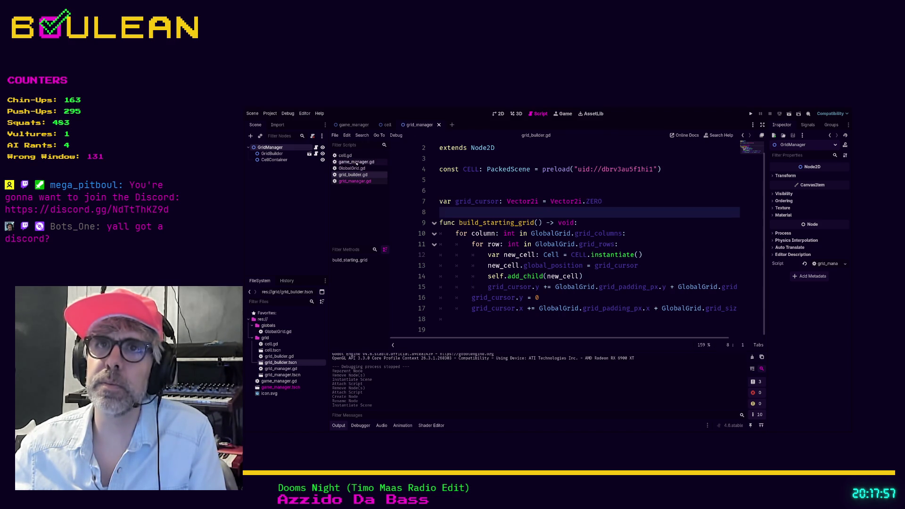
# Start a new build_grid() function in grid_manager.gd.
pyautogui.click(358, 182)
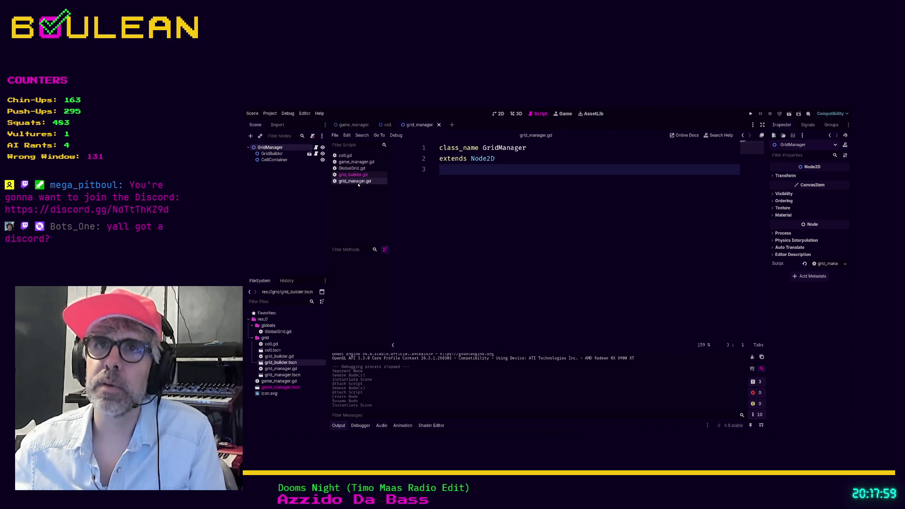
pyautogui.press('Return')
pyautogui.press('Return')
pyautogui.press('Return')
pyautogui.press('Return')
pyautogui.write('func _')
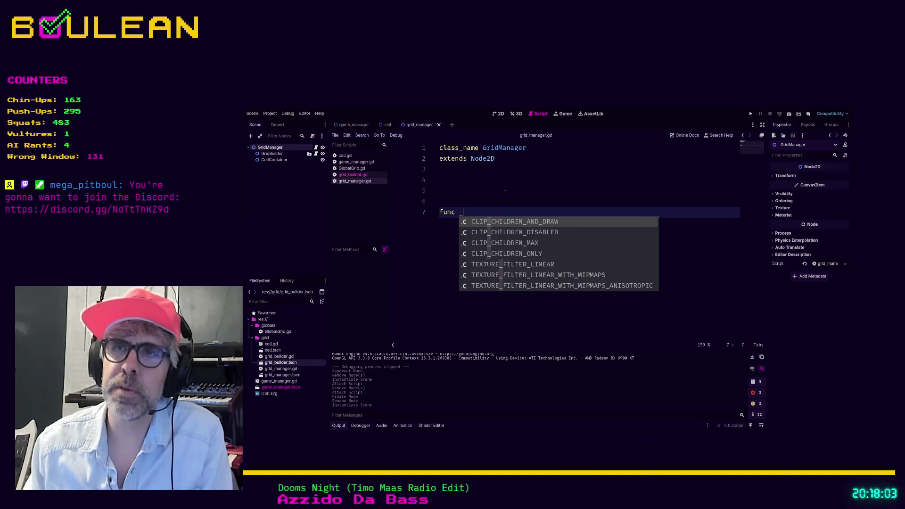
pyautogui.press('BackSpace')
pyautogui.write('build')
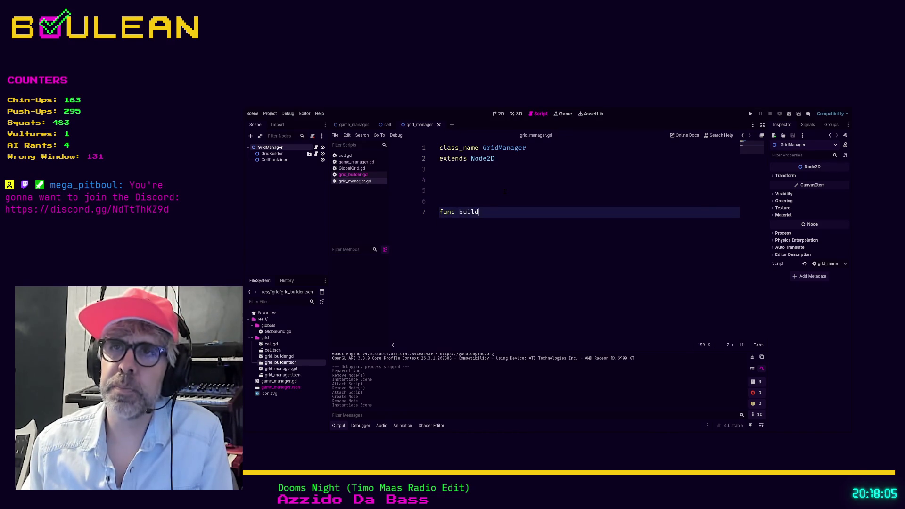
pyautogui.press('BackSpace')
pyautogui.press('BackSpace')
pyautogui.write('id() -> void:')
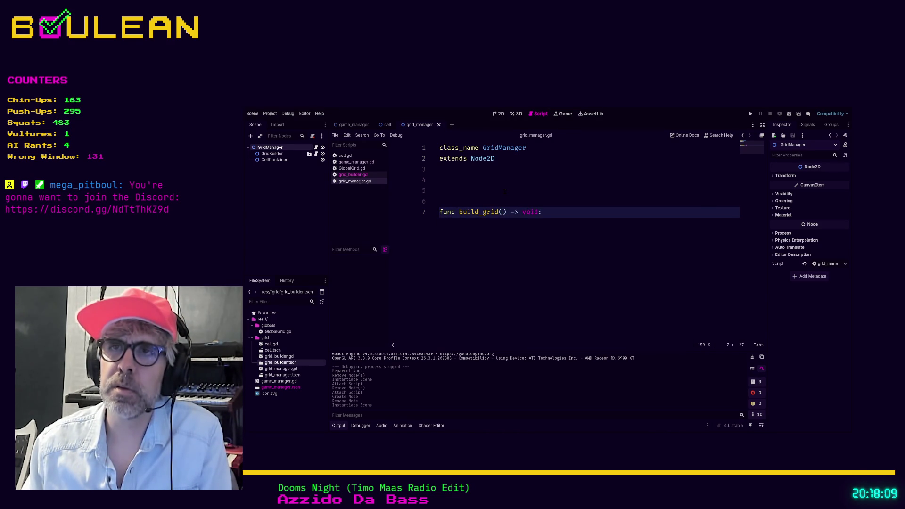
pyautogui.press('Return')
pyautogui.click(273, 153)
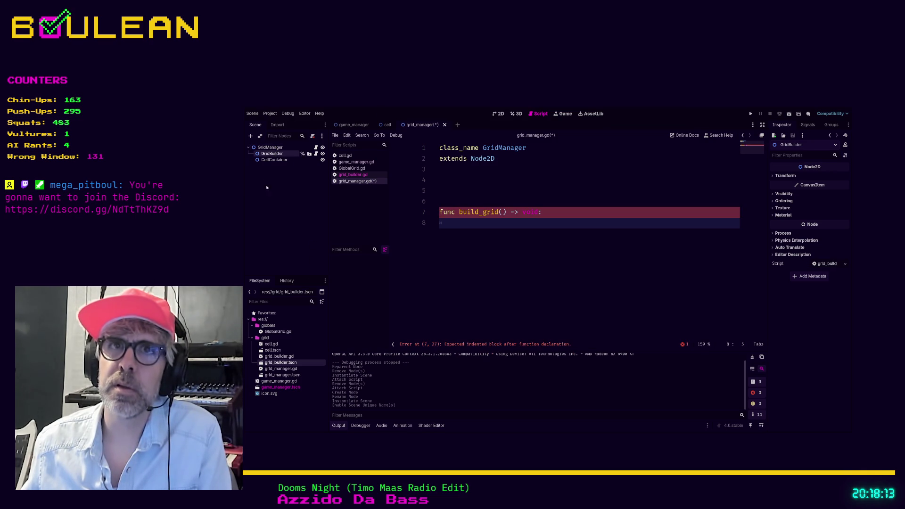
pyautogui.moveTo(272, 154)
pyautogui.mouseDown()
pyautogui.moveTo(450, 187)
pyautogui.moveTo(448, 175)
pyautogui.mouseUp()
pyautogui.click(547, 159)
pyautogui.press('Return')
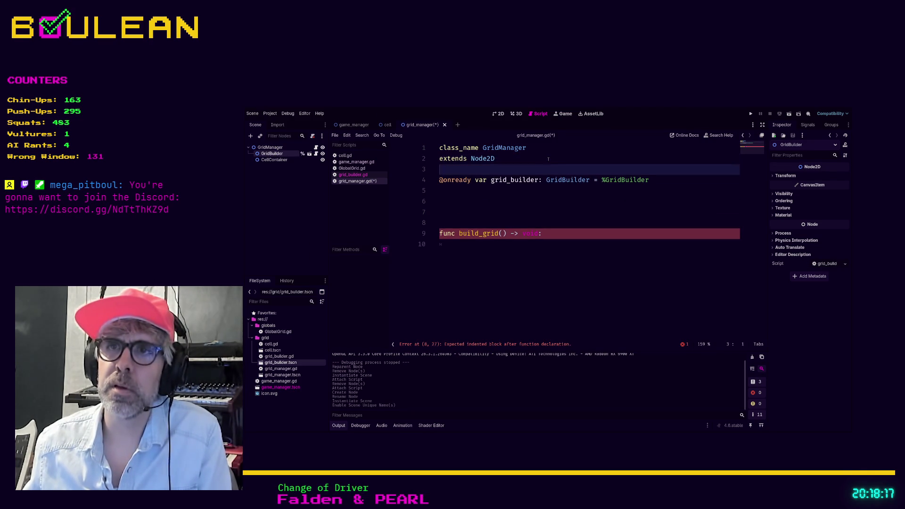
# Make the function call grid_builder.build_starting_grid(), rename it build_starting_grid, and save.
pyautogui.hotkey('ctrl', 'End')
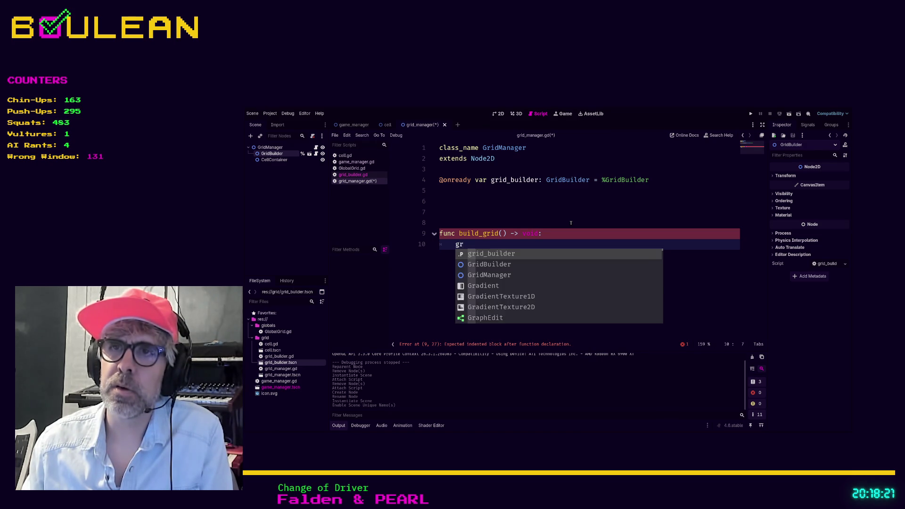
pyautogui.write('id')
pyautogui.press('Return')
pyautogui.write('builder.buil')
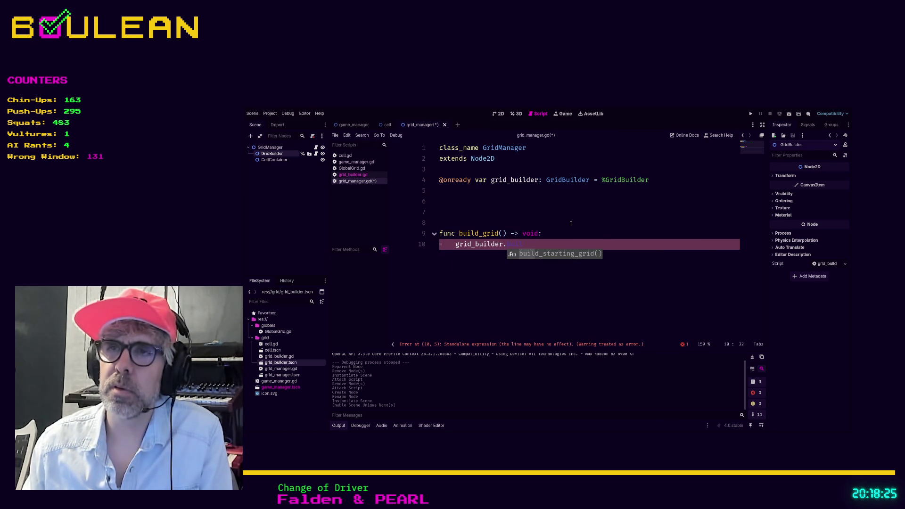
pyautogui.press('Return')
pyautogui.press('Up')
pyautogui.press('Left')
pyautogui.press('Left')
pyautogui.press('Left')
pyautogui.write('starting_')
pyautogui.press('Down')
pyautogui.press('End')
pyautogui.hotkey('ctrl', 's')
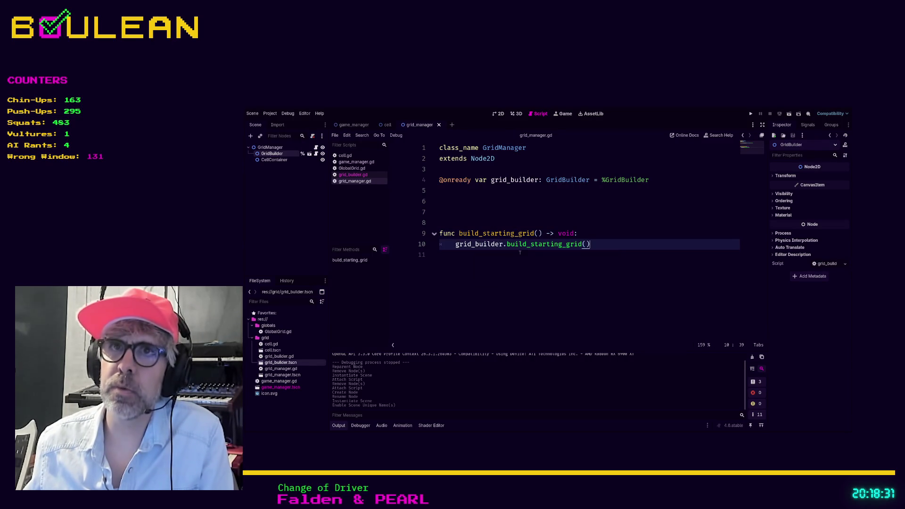
pyautogui.click(356, 162)
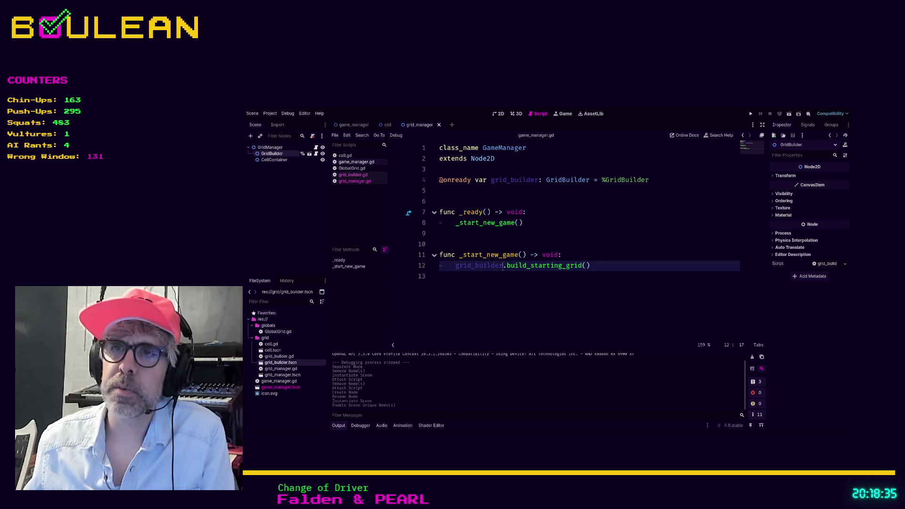
# Change the grid_builder call on line 12 of game_manager.gd to grid_manager.
pyautogui.press('BackSpace')
pyautogui.press('BackSpace')
pyautogui.press('BackSpace')
pyautogui.write('manager')
pyautogui.click(504, 283)
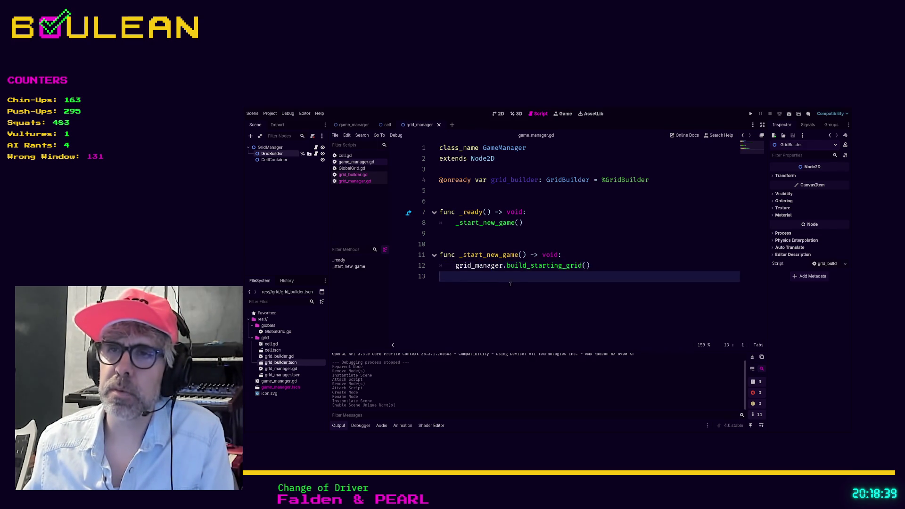
# Give GridManager in the game manager scene a scene-unique name.
pyautogui.click(271, 148)
pyautogui.hotkey('ctrl', 'Tab')
pyautogui.click(282, 154)
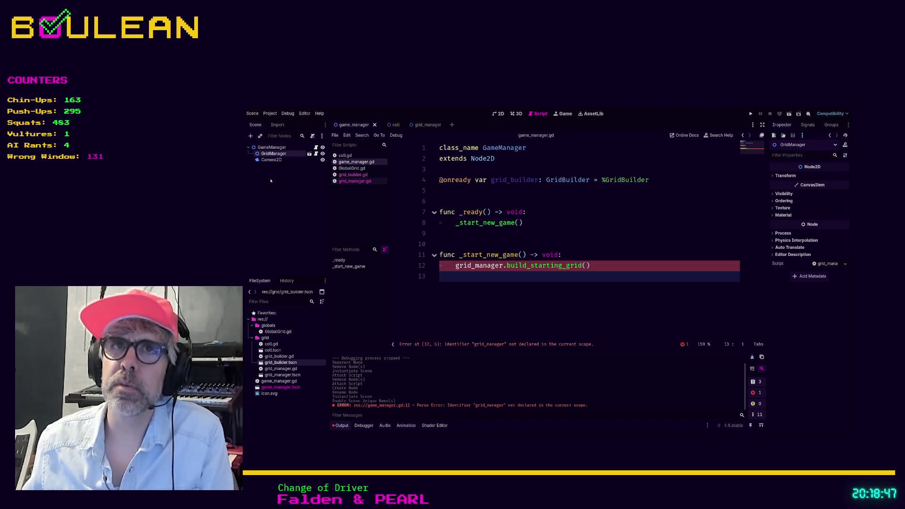
pyautogui.rightClick(273, 154)
pyautogui.click(297, 278)
pyautogui.moveTo(273, 154); pyautogui.dragTo(453, 191)
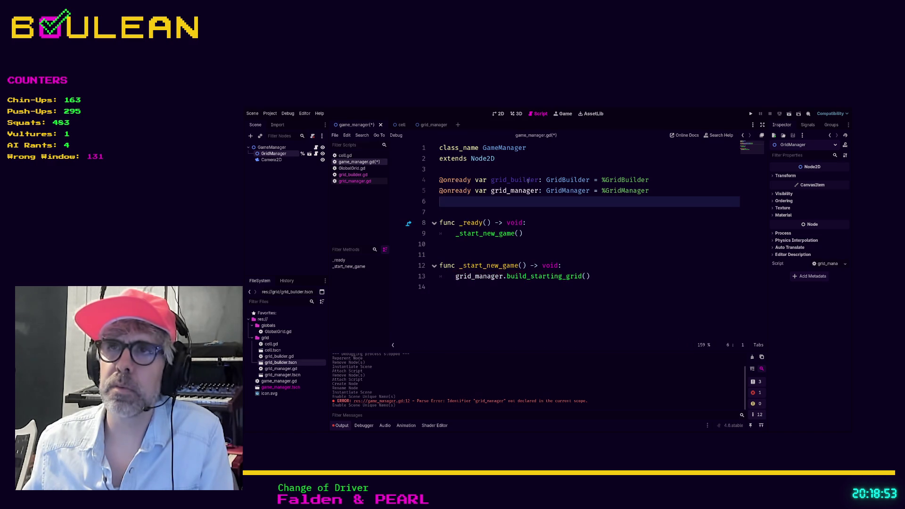
pyautogui.click(652, 177)
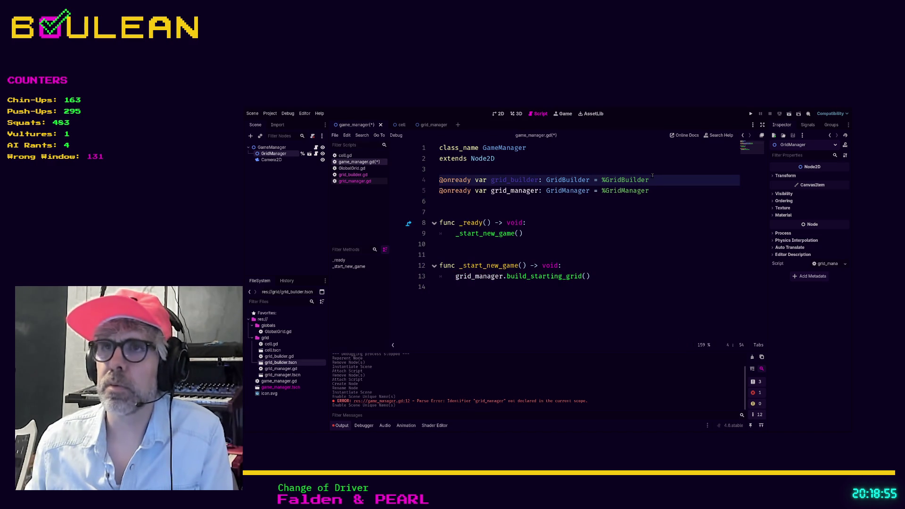
pyautogui.hotkey('shift', 'Home')
pyautogui.press('BackSpace')
pyautogui.press('Delete')
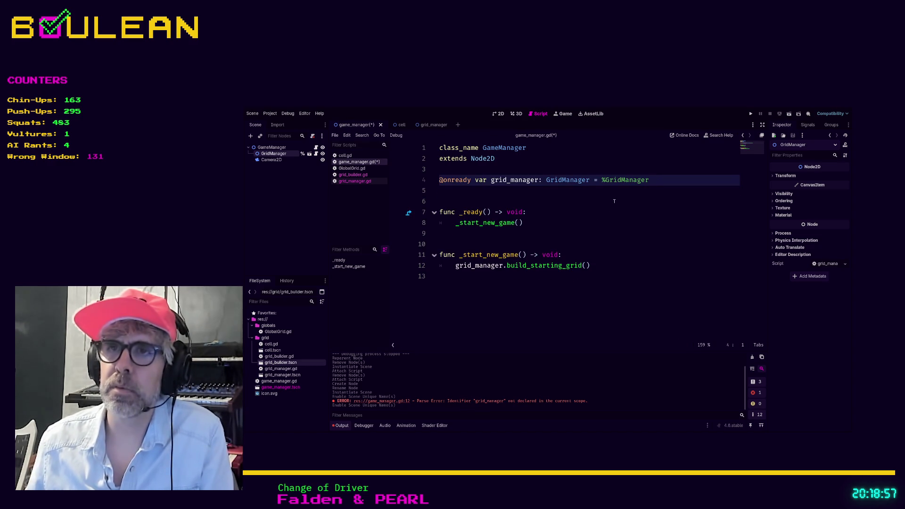
pyautogui.press('Down')
pyautogui.press('Down')
pyautogui.press('Down')
pyautogui.press('End')
pyautogui.hotkey('ctrl', 's')
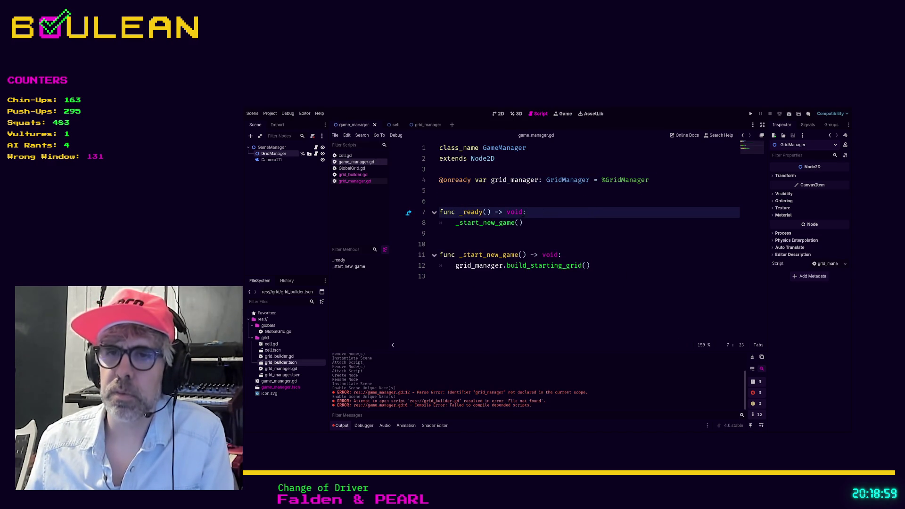
# Run the project with F5 to test the refactored grid, then stop it with F8.
pyautogui.click(487, 295)
pyautogui.press('F5')
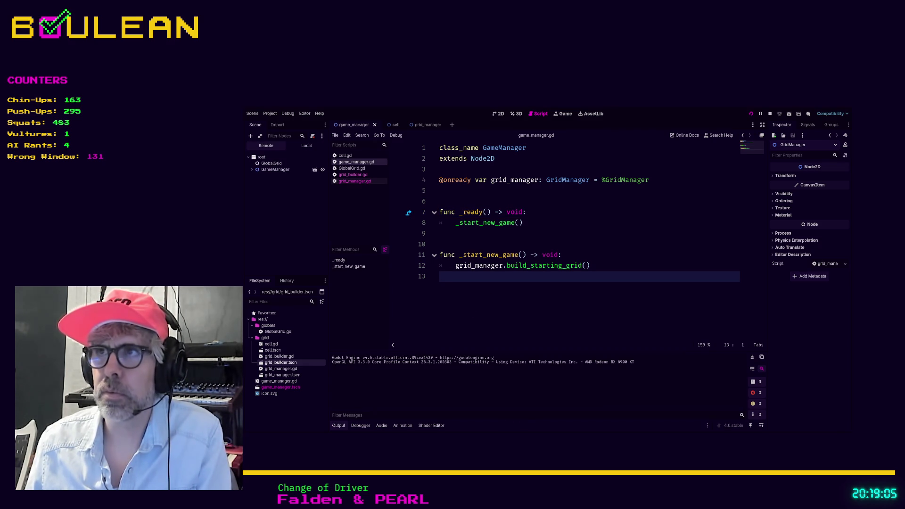
pyautogui.press('F8')
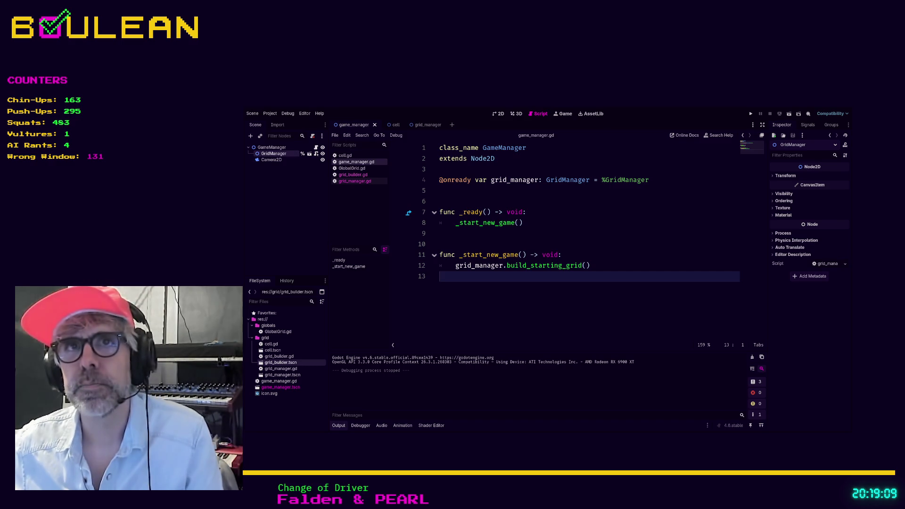
# Indent the empty line 11 of grid_manager.gd and select GridBuilder in the grid manager scene.
pyautogui.click(316, 154)
pyautogui.click(453, 252)
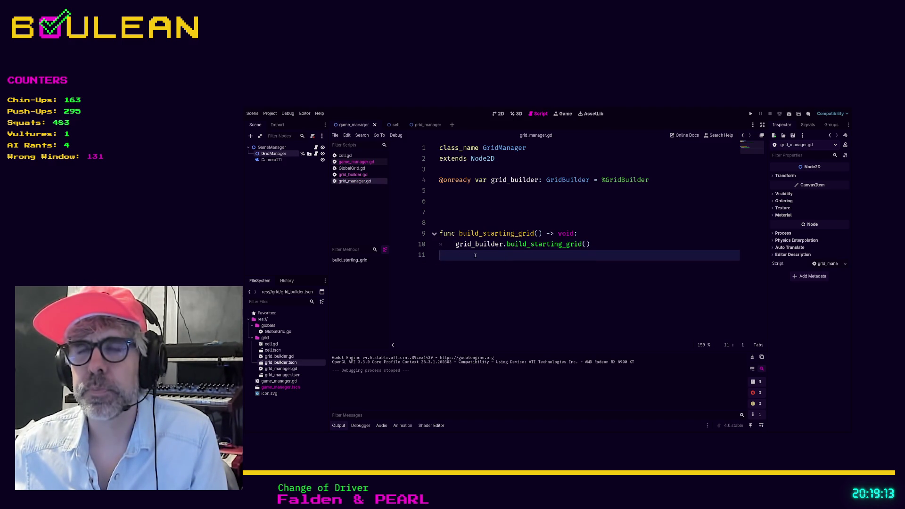
pyautogui.press('Tab')
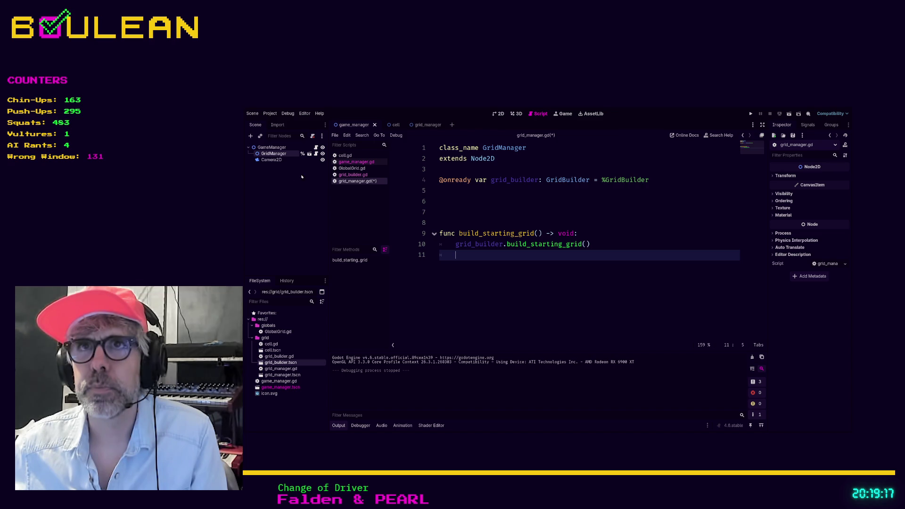
pyautogui.click(423, 125)
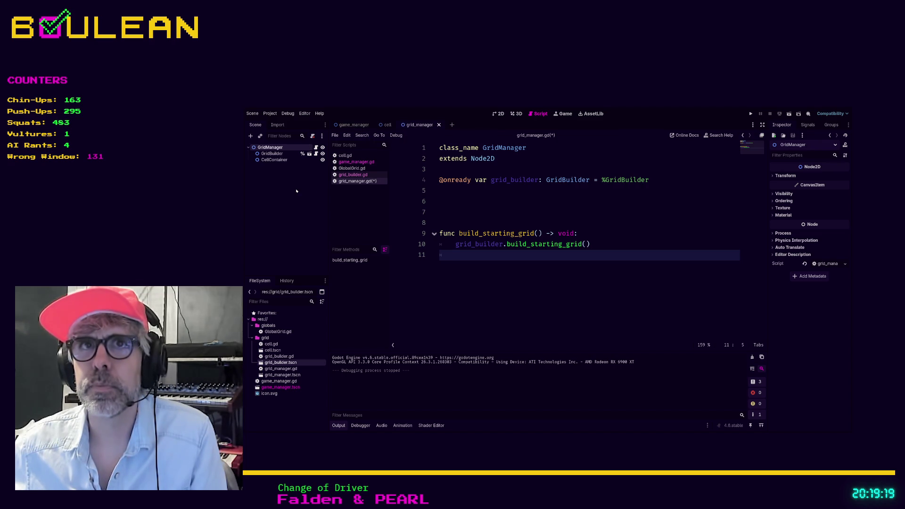
pyautogui.click(272, 154)
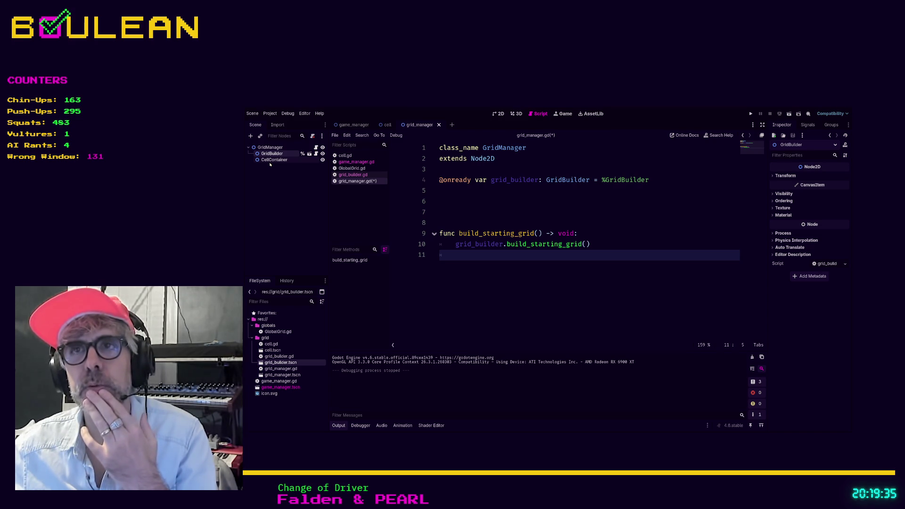
pyautogui.click(267, 160)
pyautogui.moveTo(267, 160)
pyautogui.mouseDown()
pyautogui.moveTo(467, 195)
pyautogui.moveTo(448, 195)
pyautogui.mouseUp()
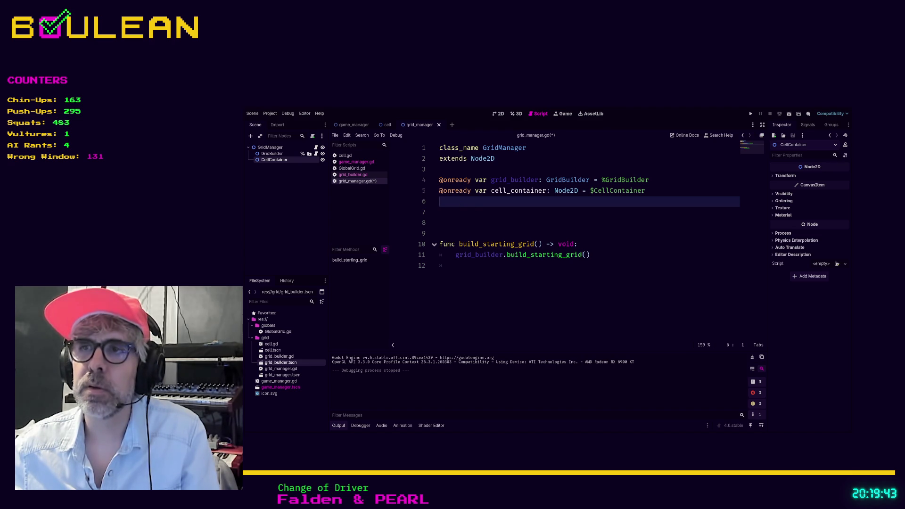
pyautogui.click(587, 254)
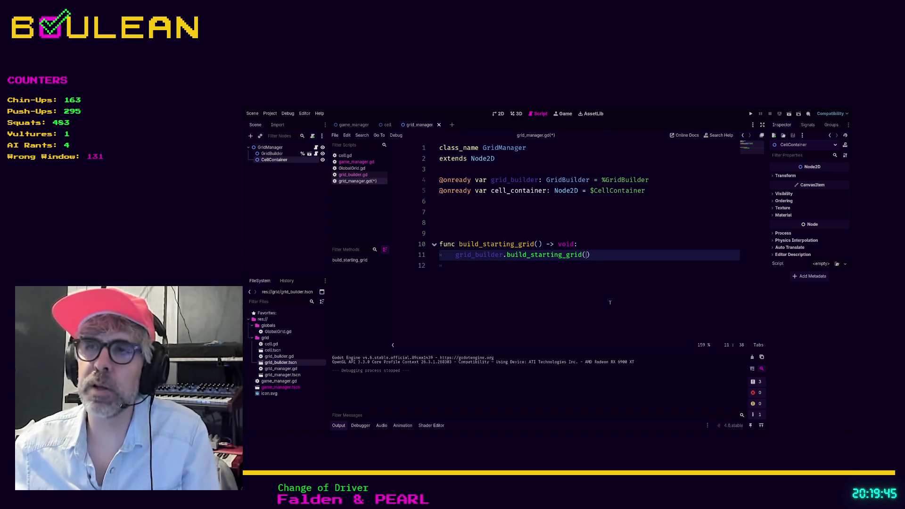
pyautogui.write('cell')
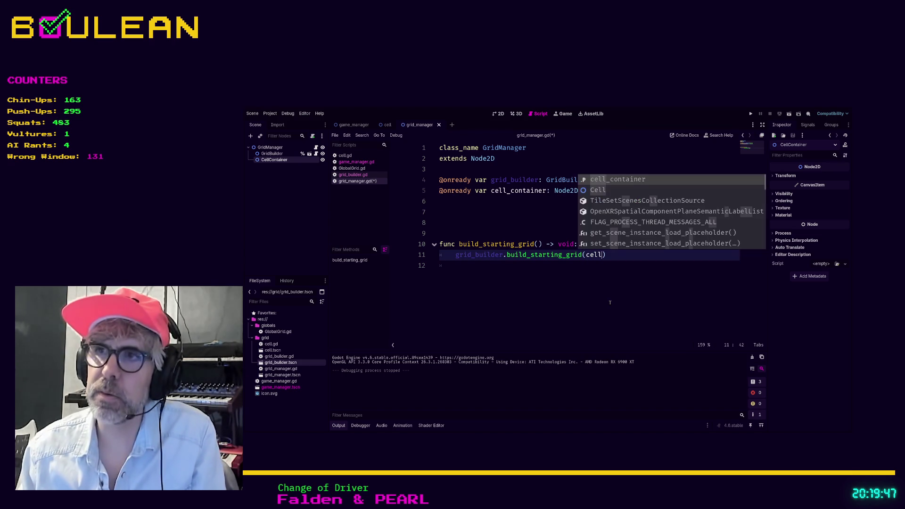
pyautogui.write('_c')
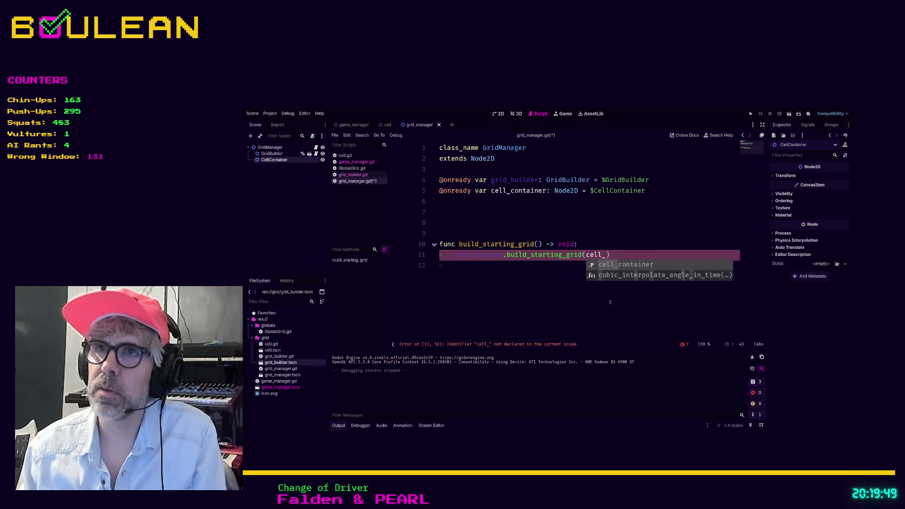
pyautogui.write('ontainer')
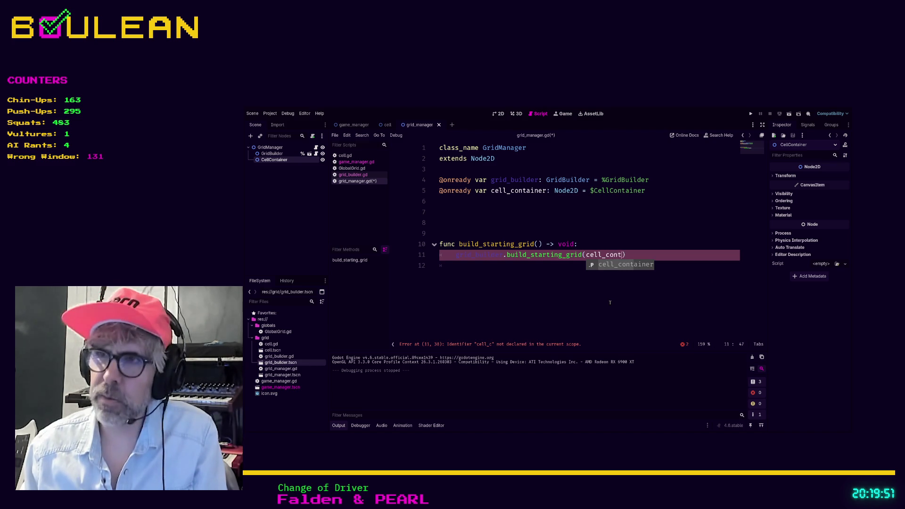
pyautogui.press('Down')
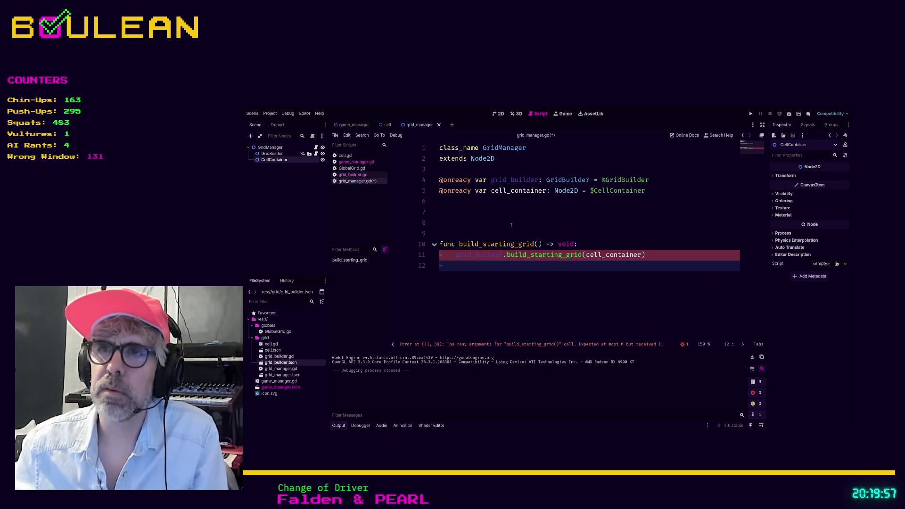
pyautogui.click(544, 233)
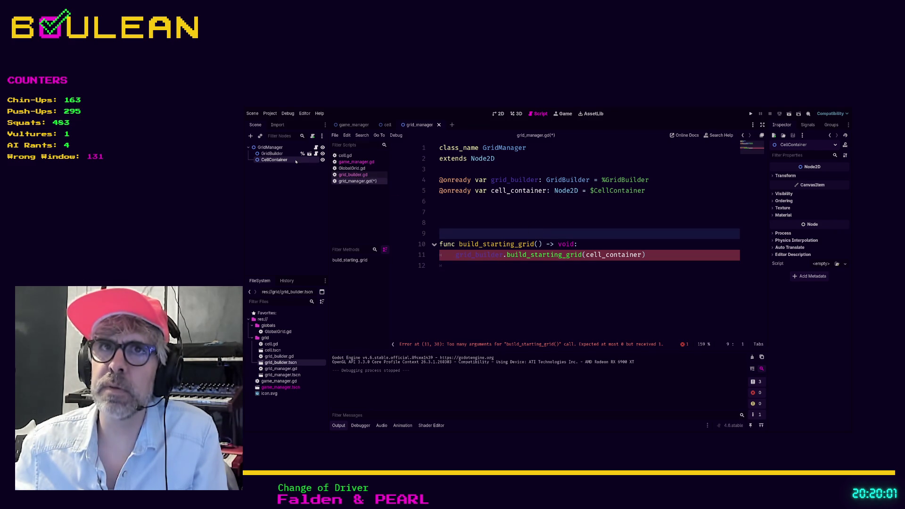
pyautogui.click(346, 175)
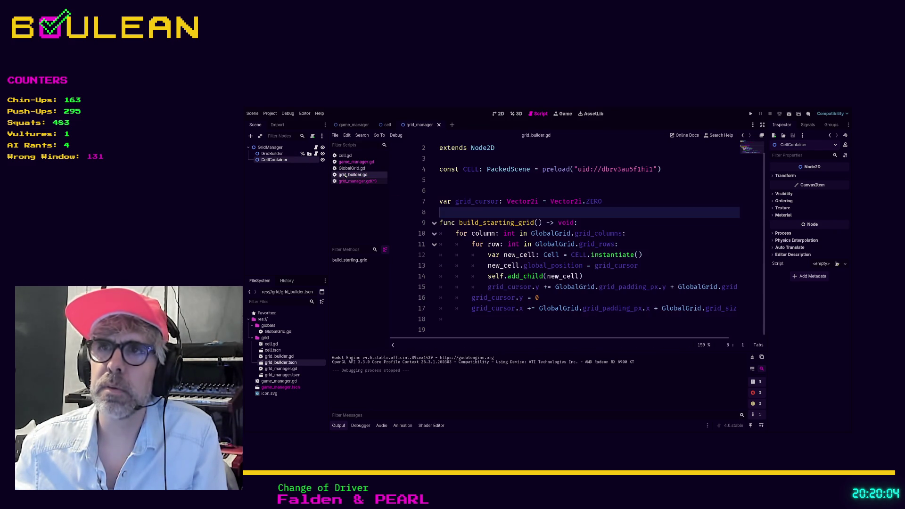
# Add a container: Node2D parameter to build_starting_grid in grid_builder.gd.
pyautogui.click(538, 223)
pyautogui.write('grid')
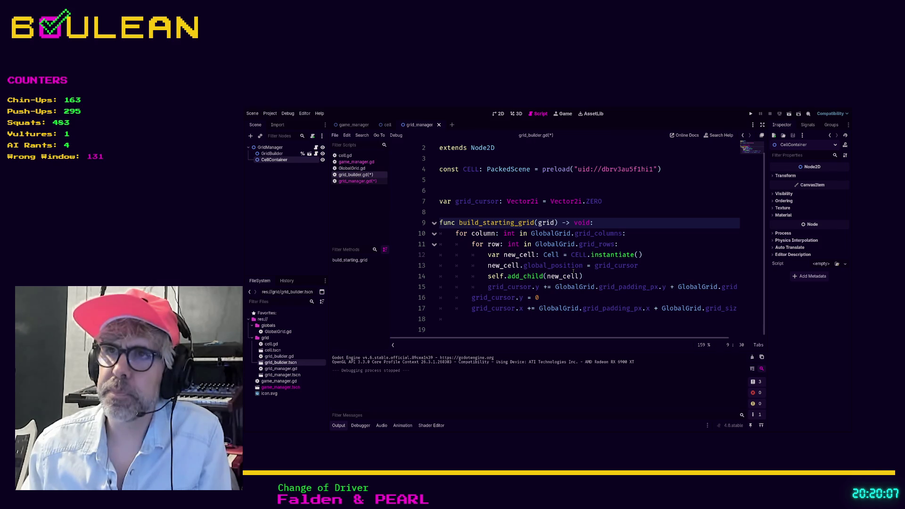
pyautogui.press('BackSpace')
pyautogui.press('BackSpace')
pyautogui.press('BackSpace')
pyautogui.write('container:')
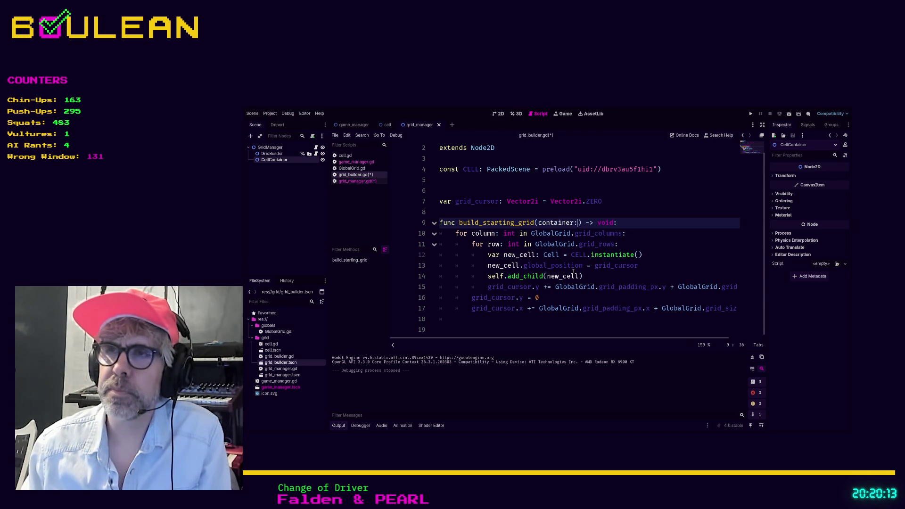
pyautogui.write(' Node2D')
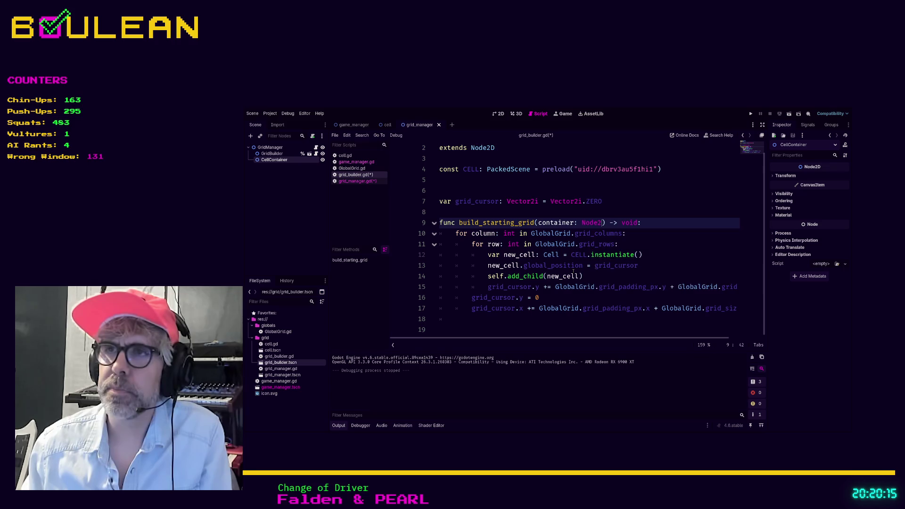
# Make line 14 add each new cell with container.add_child instead of self.add_child.
pyautogui.click(514, 319)
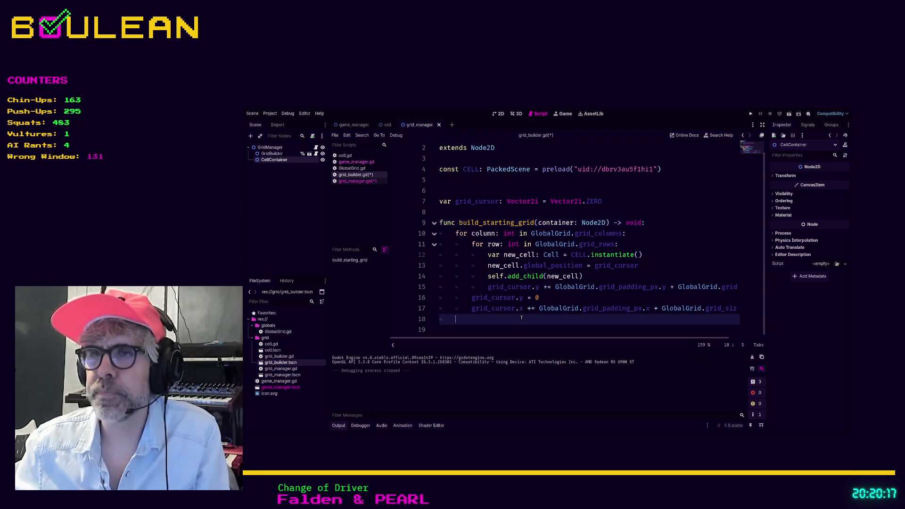
pyautogui.click(505, 276)
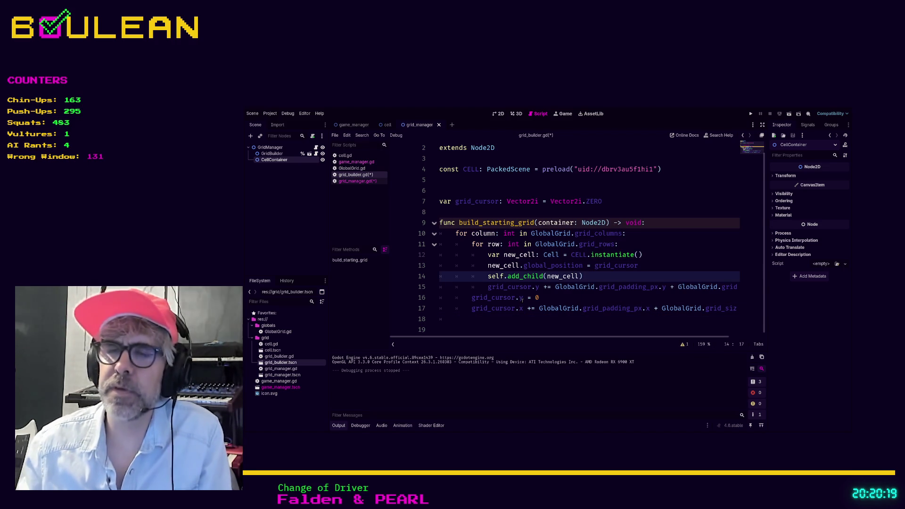
pyautogui.press('BackSpace')
pyautogui.press('BackSpace')
pyautogui.press('BackSpace')
pyautogui.write('container')
pyautogui.click(607, 277)
# Save all modified scripts and run the game with F5.
pyautogui.hotkey('ctrl', 's')
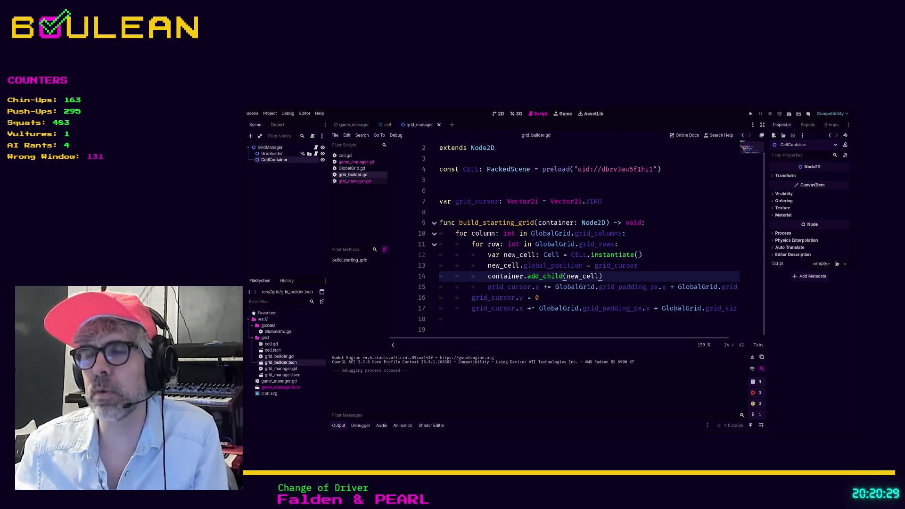
pyautogui.click(272, 154)
pyautogui.click(275, 160)
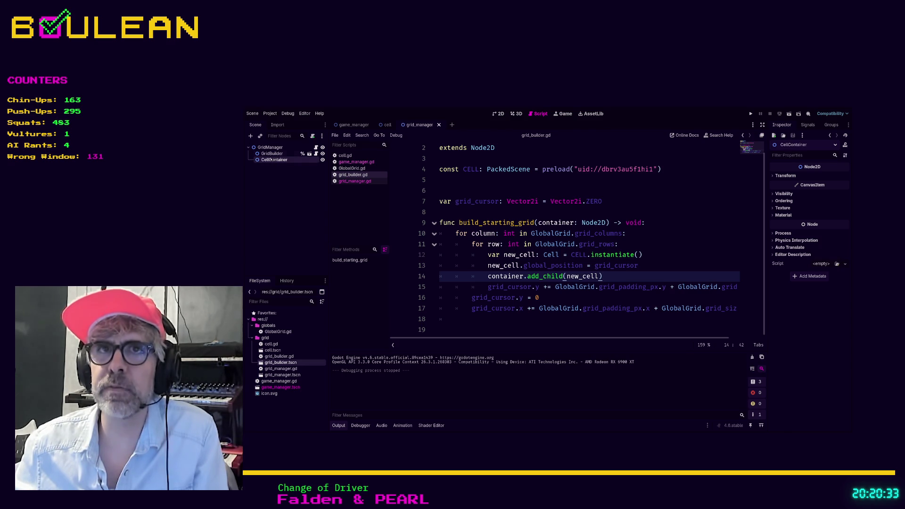
pyautogui.click(459, 268)
pyautogui.press('F5')
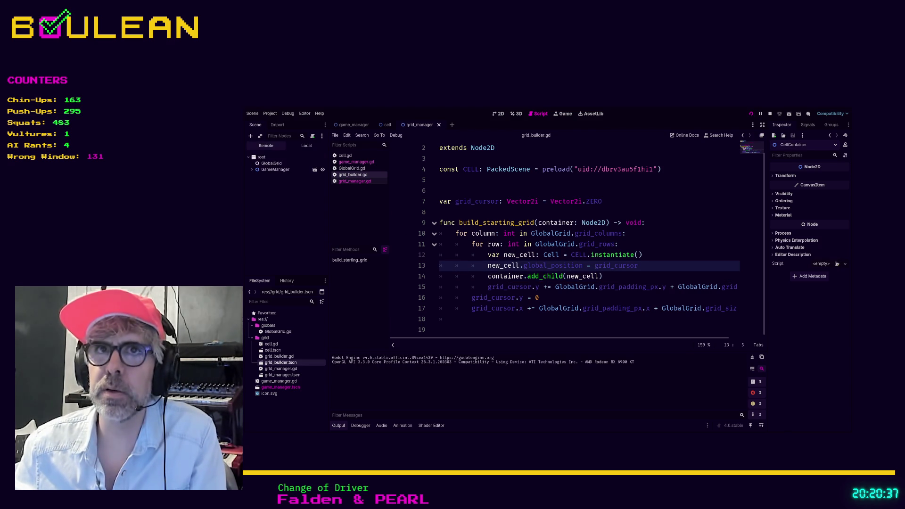
# Expand GameManager, GridManager and CellContainer in the Remote tree to see the spawned cells.
pyautogui.click(251, 169)
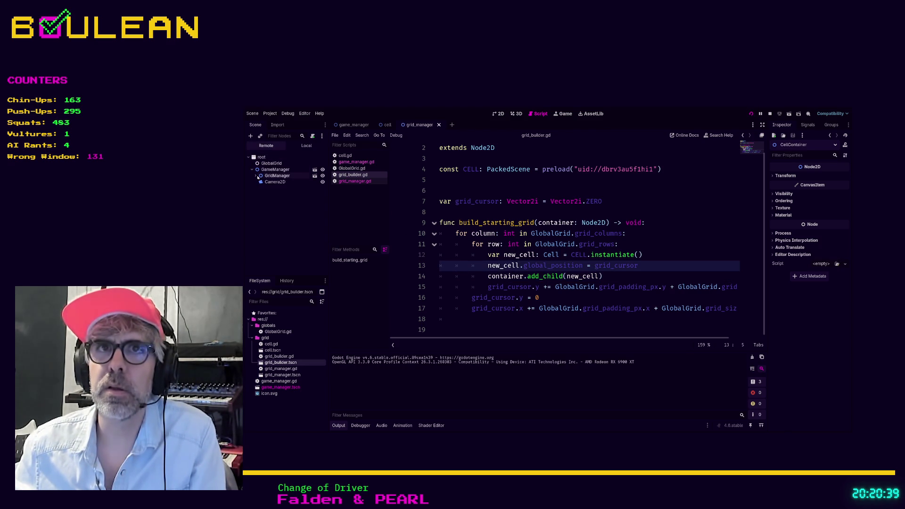
pyautogui.click(254, 176)
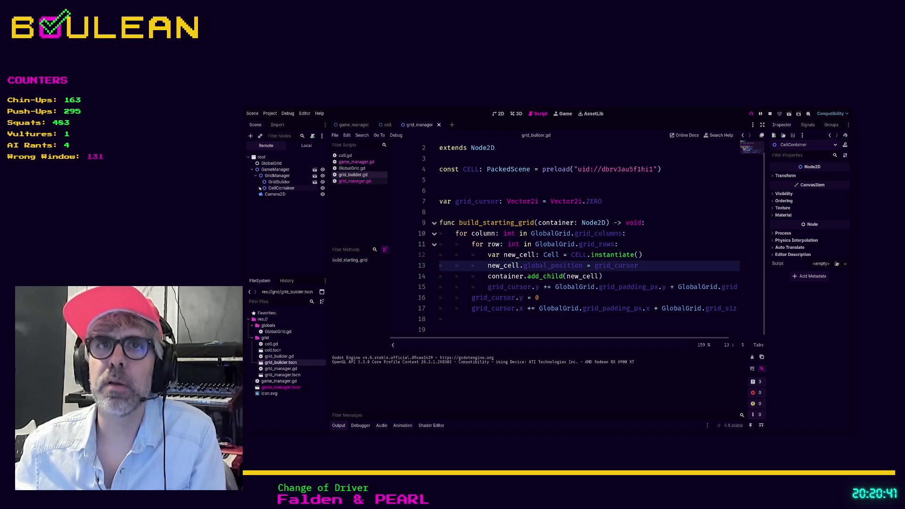
pyautogui.click(258, 188)
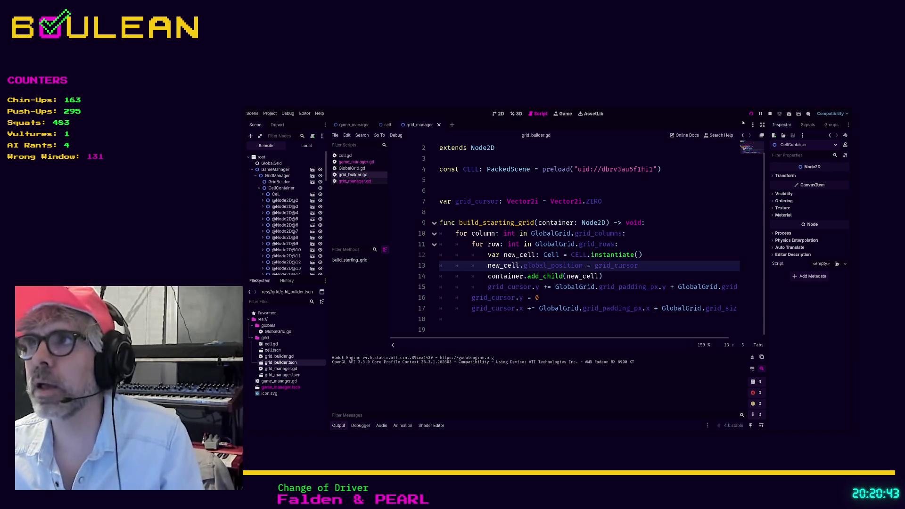
# Stop the game, rerun it with F5 to view the grid, then stop it with F8.
pyautogui.click(770, 114)
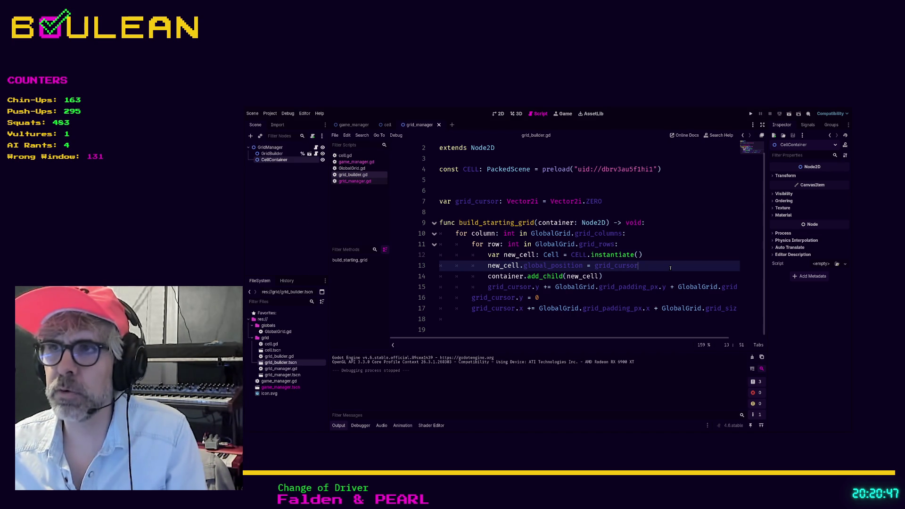
pyautogui.press('F5')
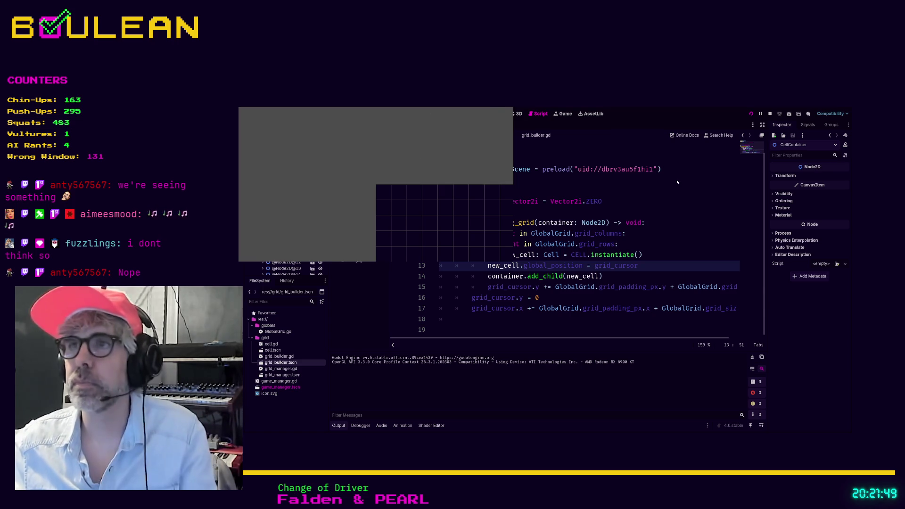
pyautogui.press('F8')
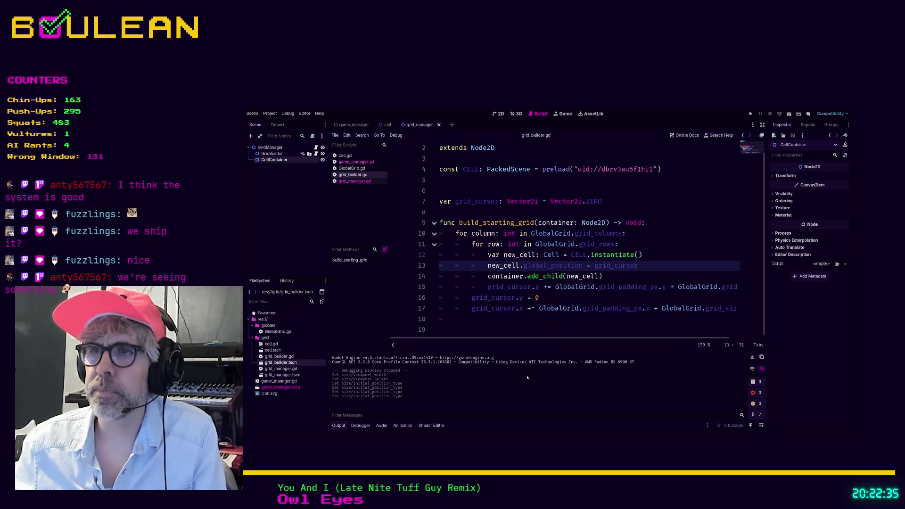
pyautogui.click(656, 257)
pyautogui.press('F5')
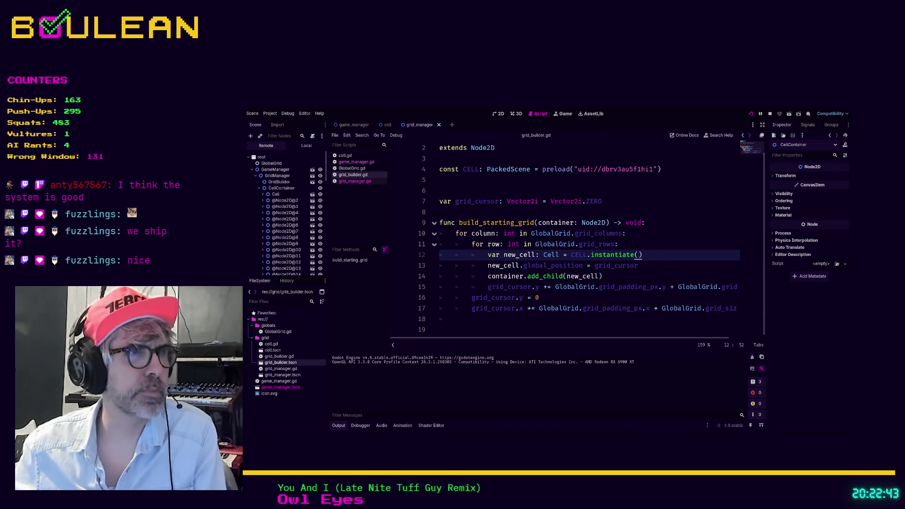
pyautogui.press('F5')
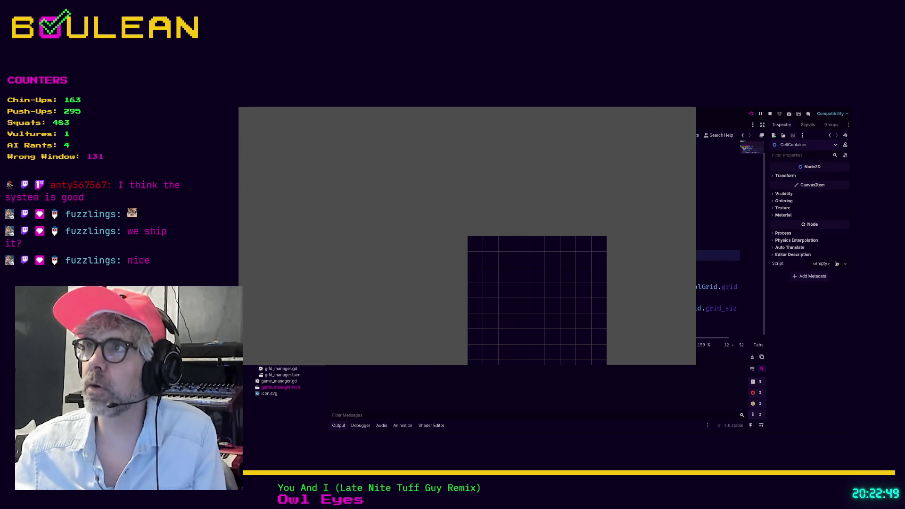
pyautogui.press('F8')
pyautogui.press('Up')
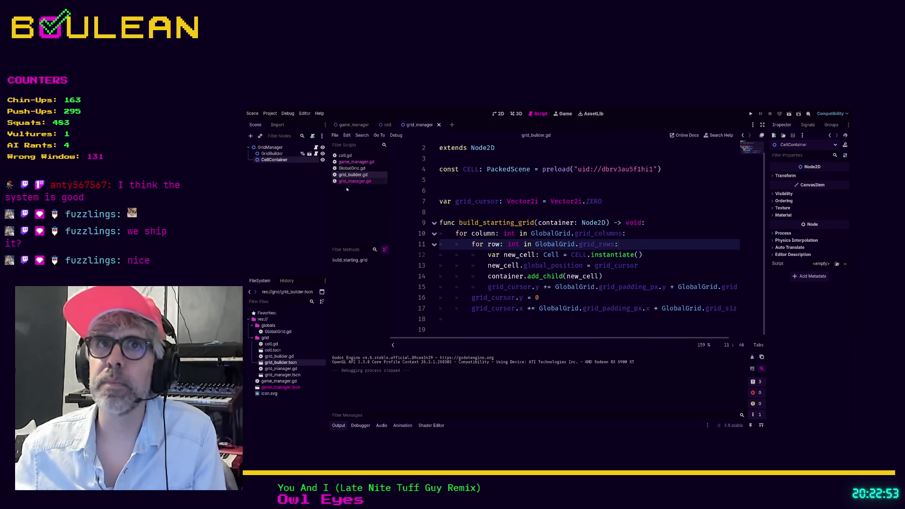
pyautogui.click(271, 148)
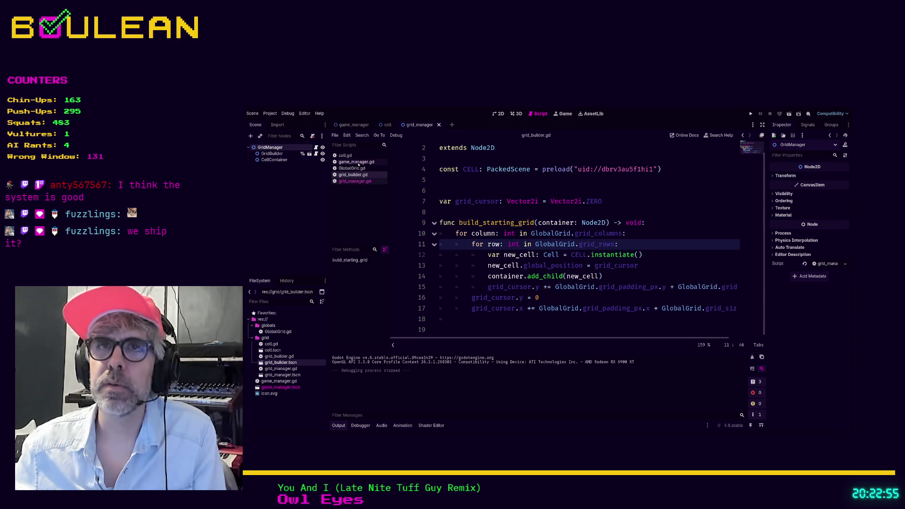
# Follow the build_starting_grid call in game_manager.gd to its definition in grid_manager.gd.
pyautogui.click(357, 181)
pyautogui.click(356, 162)
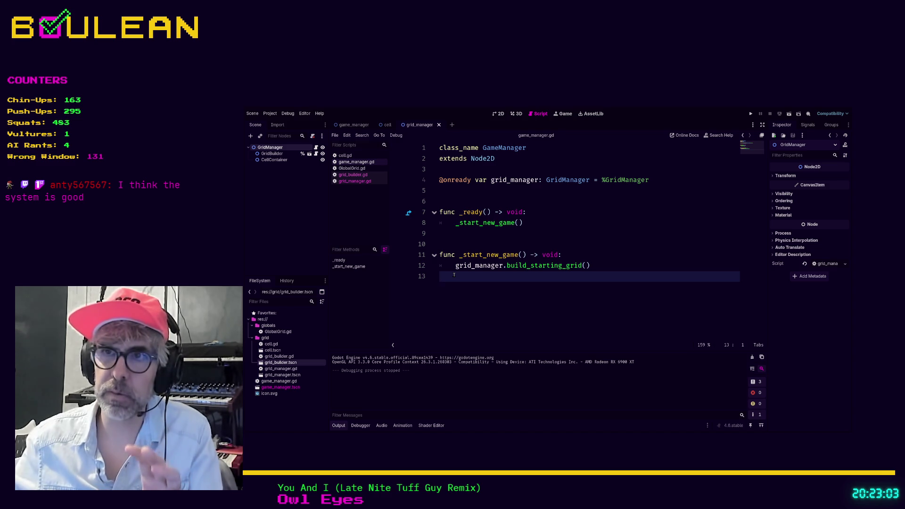
pyautogui.click(482, 266)
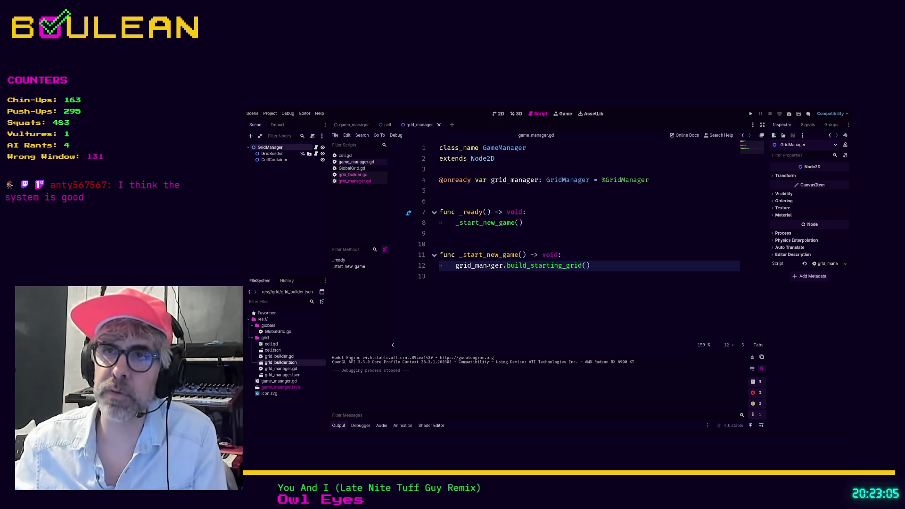
pyautogui.keyDown('ctrl'); pyautogui.click(542, 267); pyautogui.keyUp('ctrl')
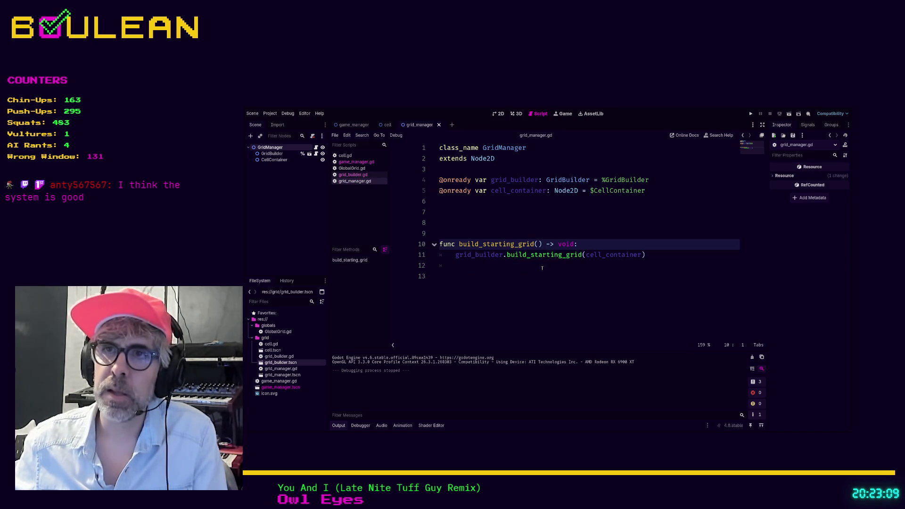
# Delete the empty line 12 at the end of grid_manager.gd and save the script.
pyautogui.click(455, 232)
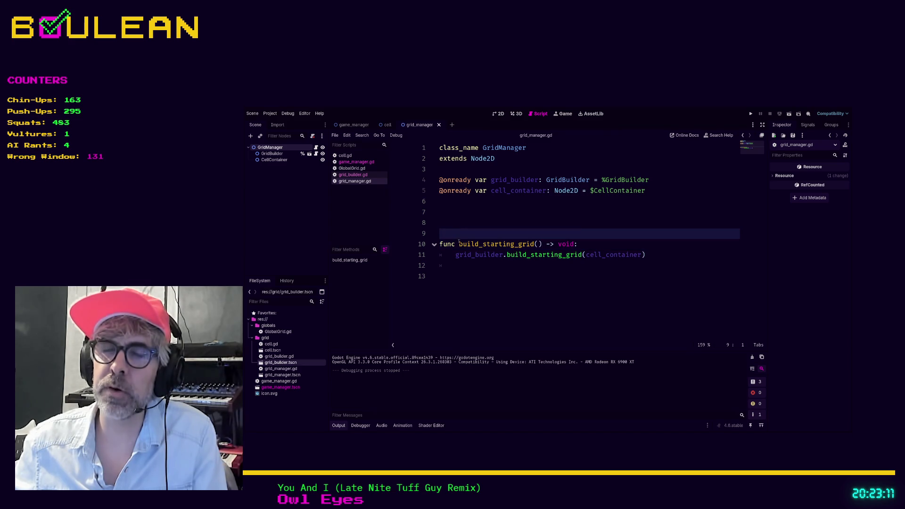
pyautogui.moveTo(439, 255); pyautogui.dragTo(531, 265)
pyautogui.press('Down')
pyautogui.press('Down')
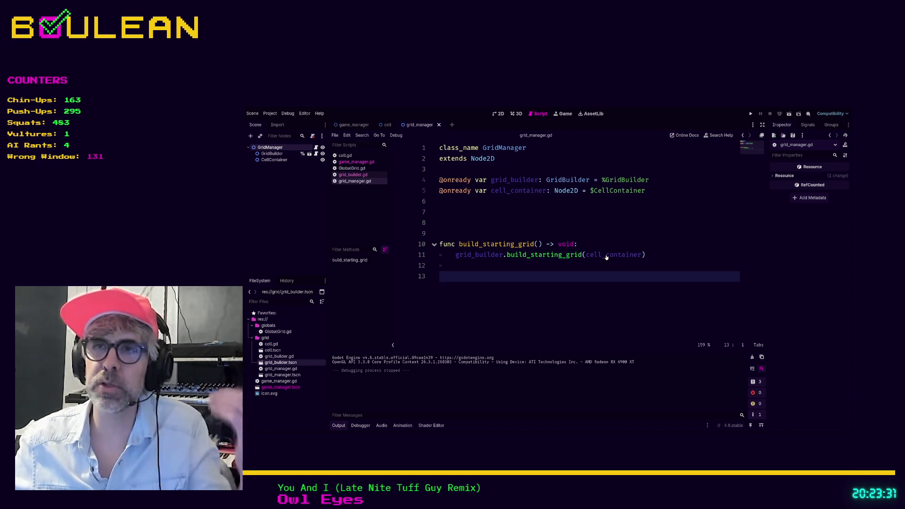
pyautogui.click(530, 266)
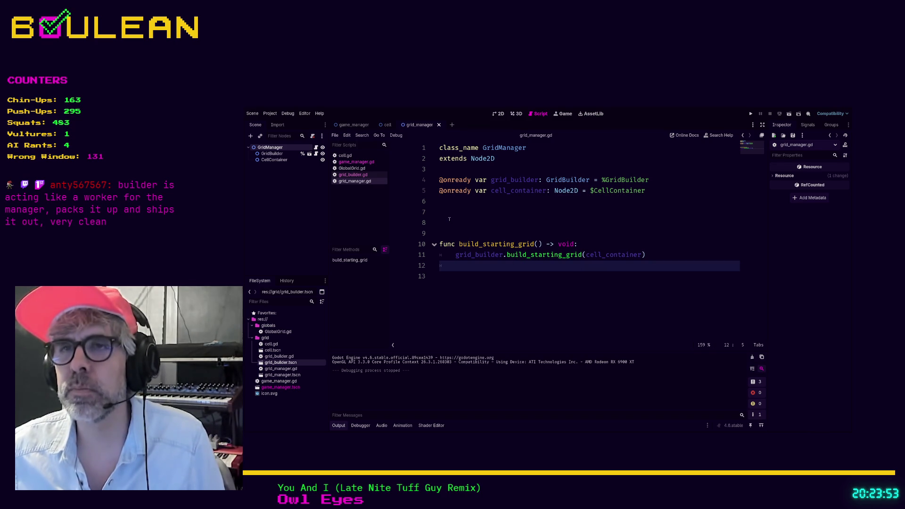
pyautogui.click(581, 288)
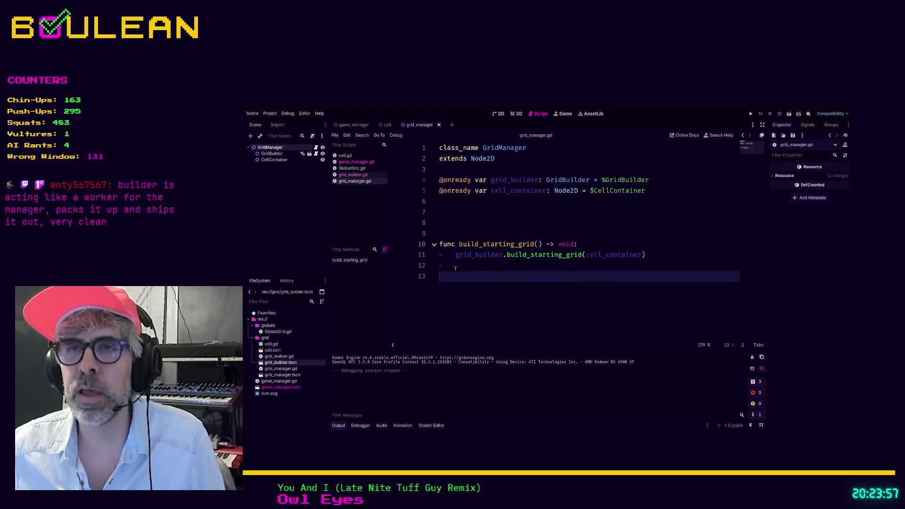
pyautogui.click(454, 267)
pyautogui.press('BackSpace')
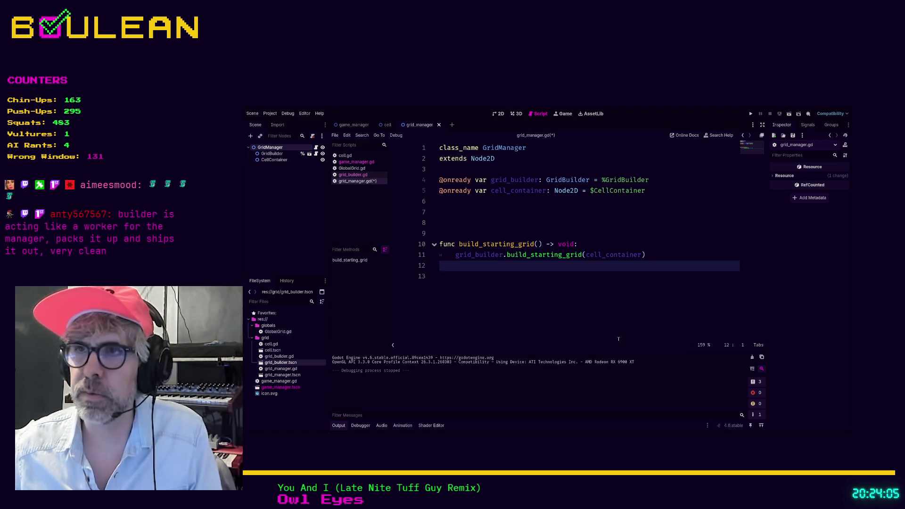
pyautogui.press('BackSpace')
pyautogui.hotkey('ctrl', 's')
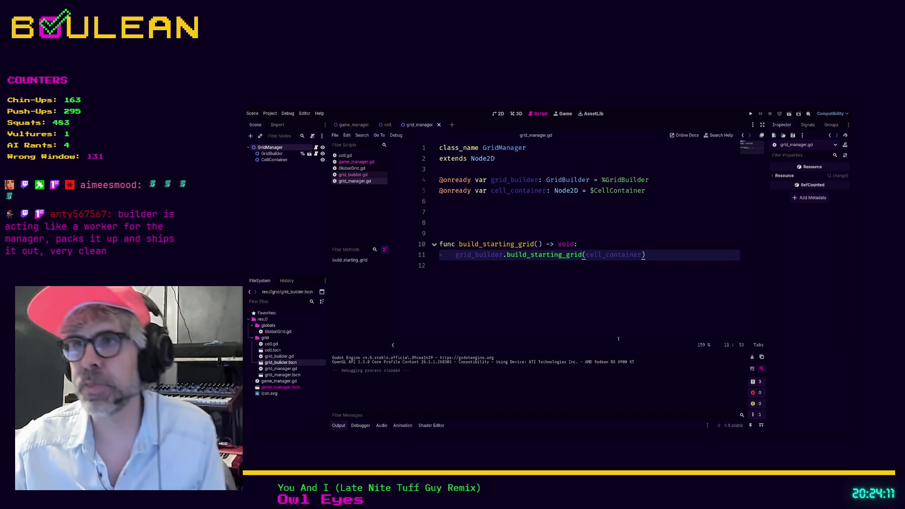
pyautogui.click(600, 326)
pyautogui.press('F5')
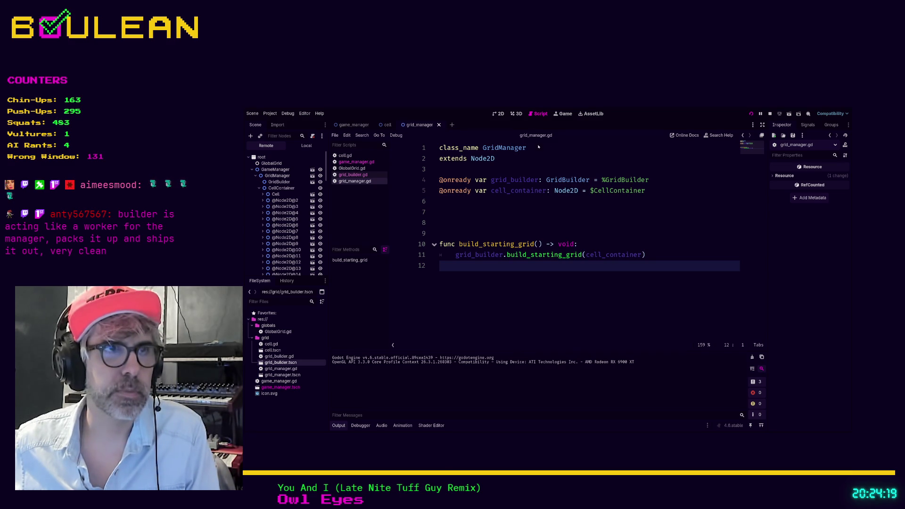
pyautogui.press('F5')
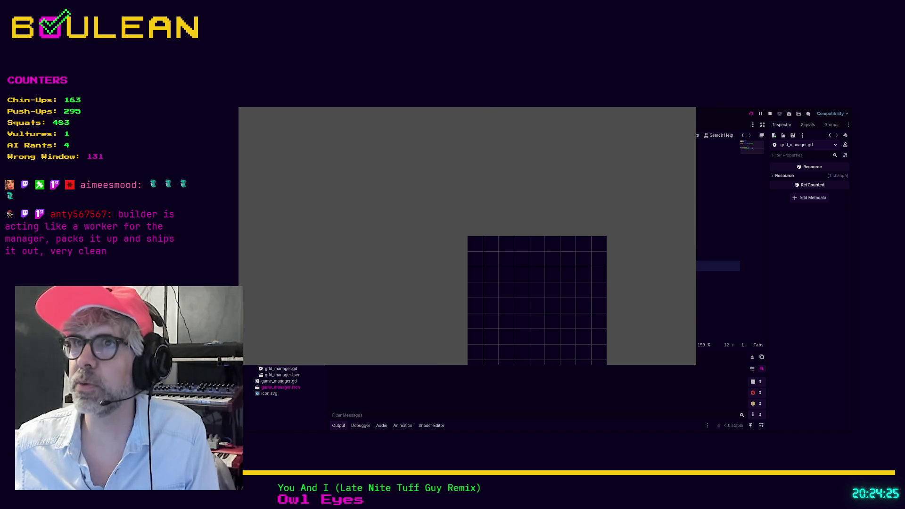
pyautogui.hotkey('alt', 'F4')
pyautogui.click(561, 233)
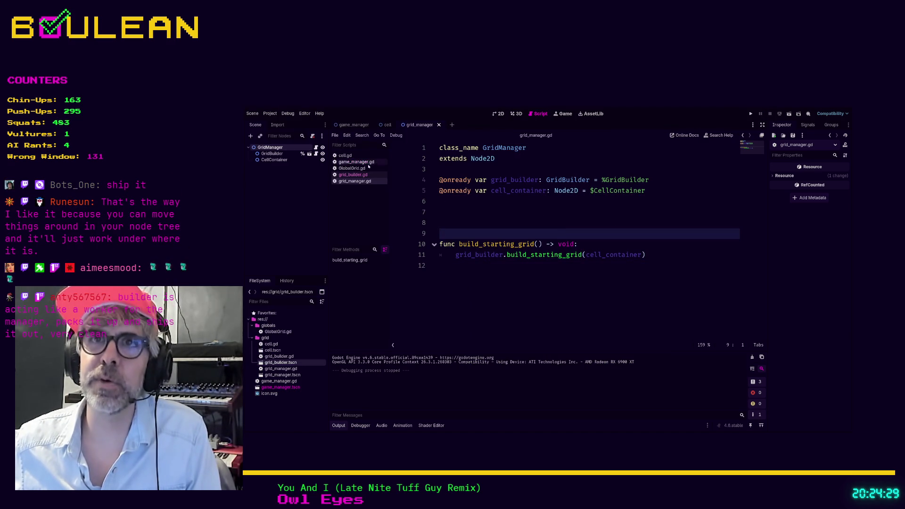
# Change grid_padding_px on line 5 of GlobalGrid.gd from Vector2i(1, 1) to Vector2i(2, 2), then run the game.
pyautogui.click(358, 168)
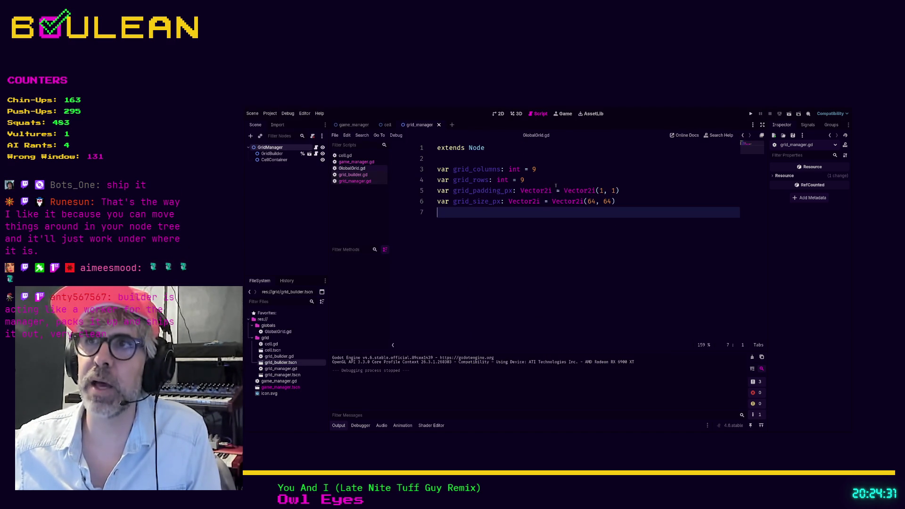
pyautogui.click(601, 192)
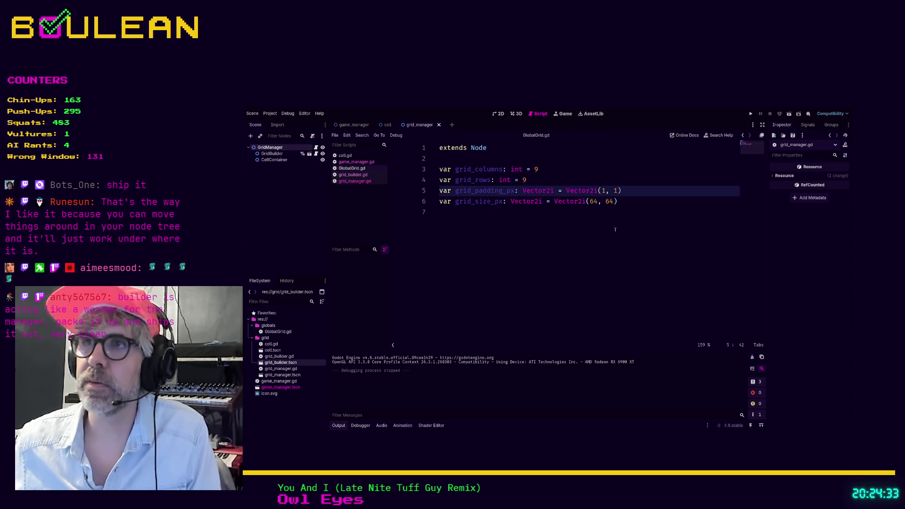
pyautogui.hotkey('shift', 'Right')
pyautogui.hotkey('ctrl', 'd')
pyautogui.write('2')
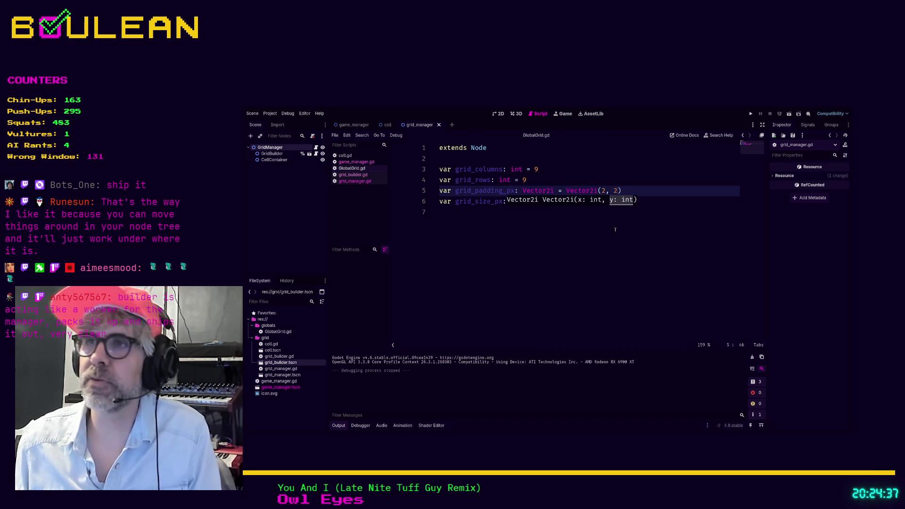
pyautogui.click(615, 230)
pyautogui.press('F5')
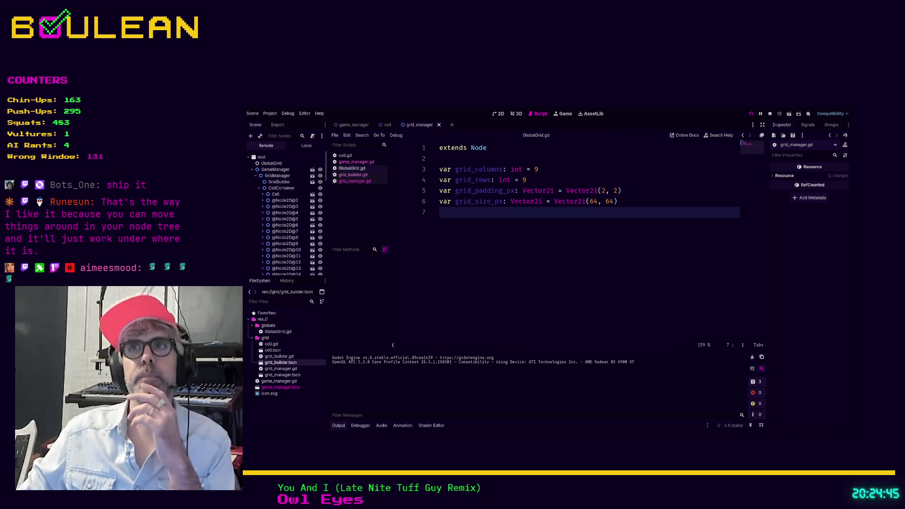
# View the running game's 9x9 grid with 2px gaps, then stop it with F8.
pyautogui.press('F5')
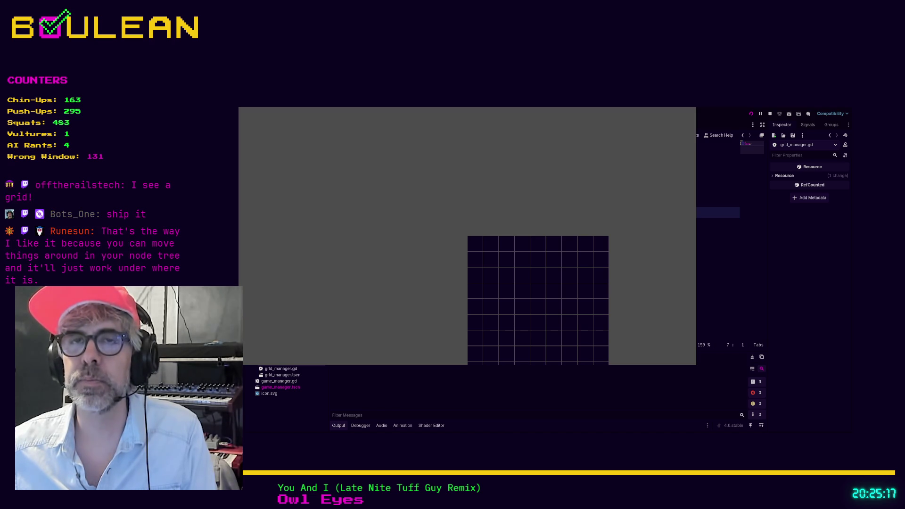
pyautogui.press('F8')
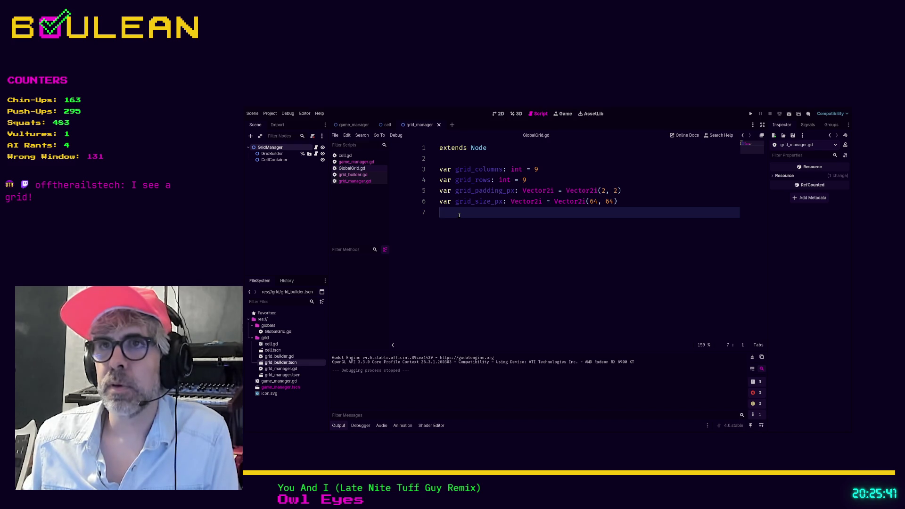
pyautogui.click(546, 169)
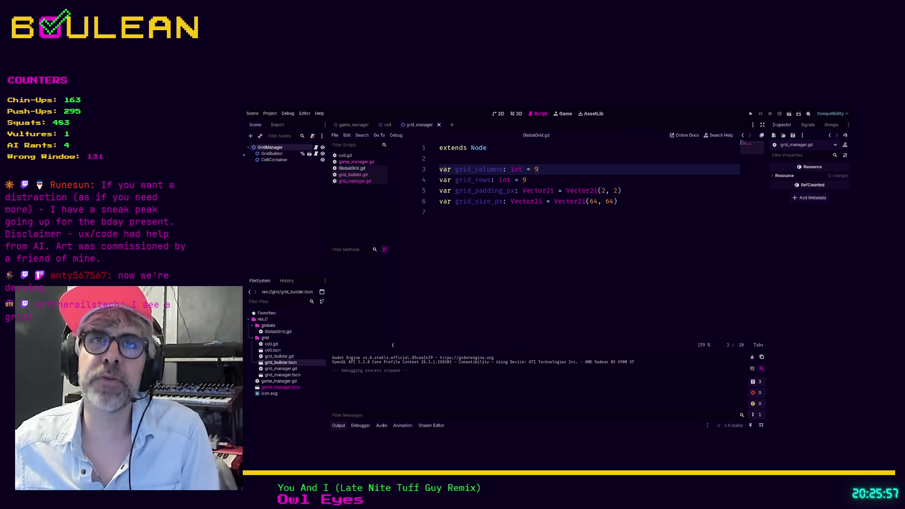
# Switch to the cell scene and open its cell.gd script.
pyautogui.click(278, 160)
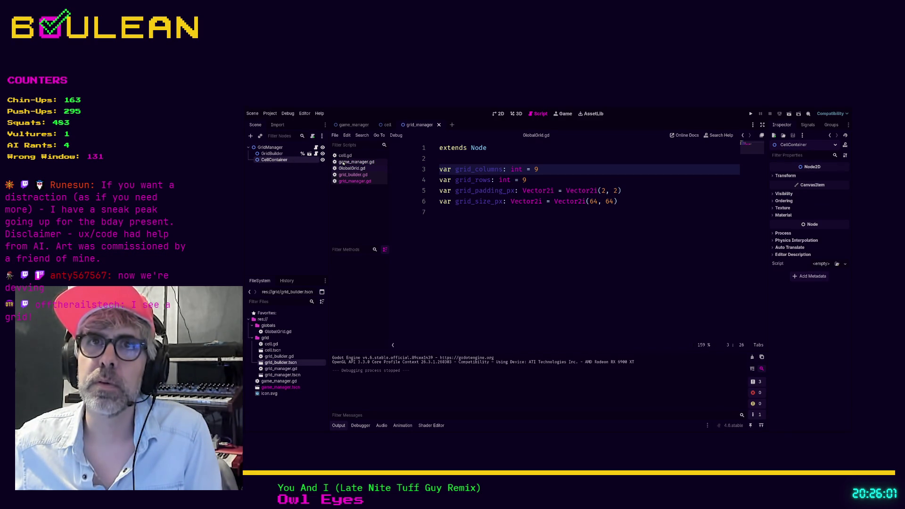
pyautogui.click(386, 125)
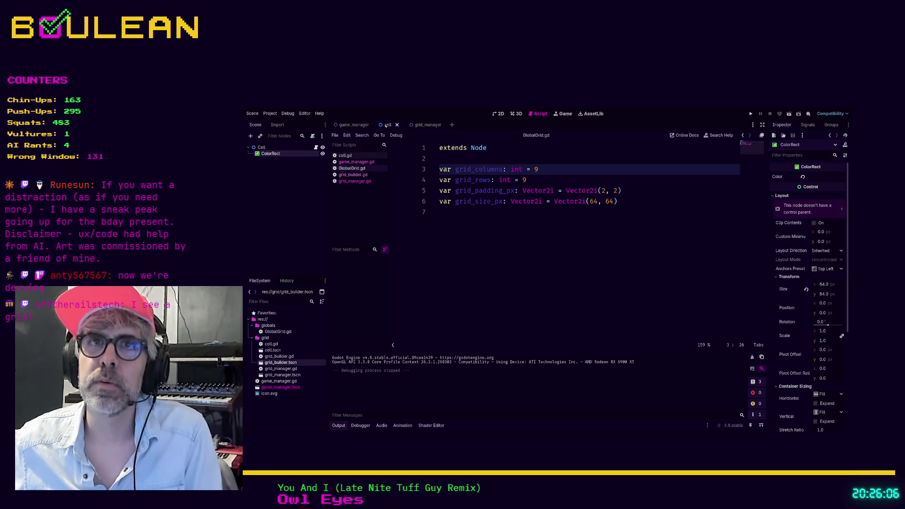
pyautogui.click(316, 148)
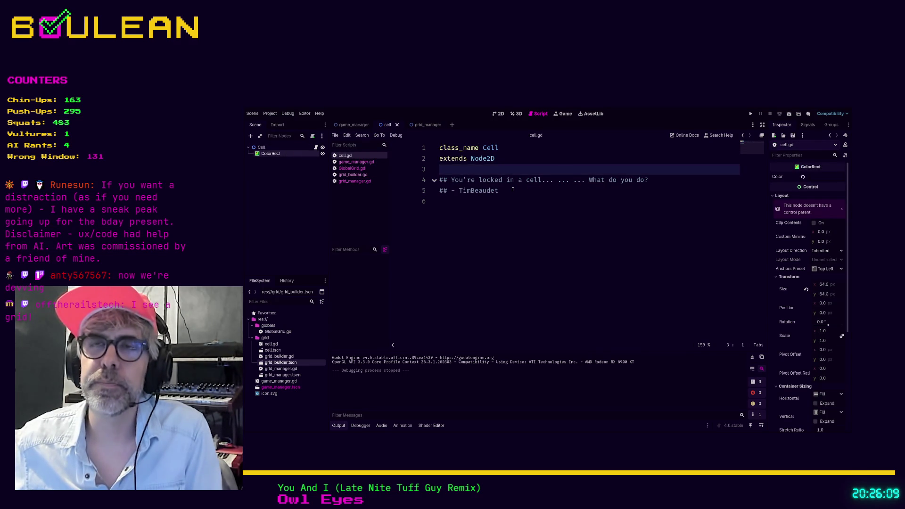